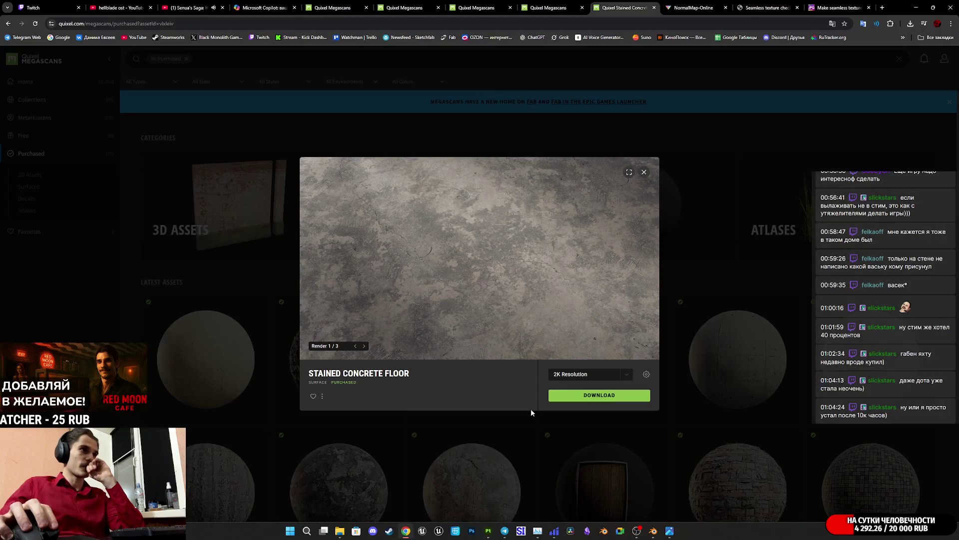
- Close the Stained Concrete Floor preview and browse down the Purchased materials grid
click(664, 173)
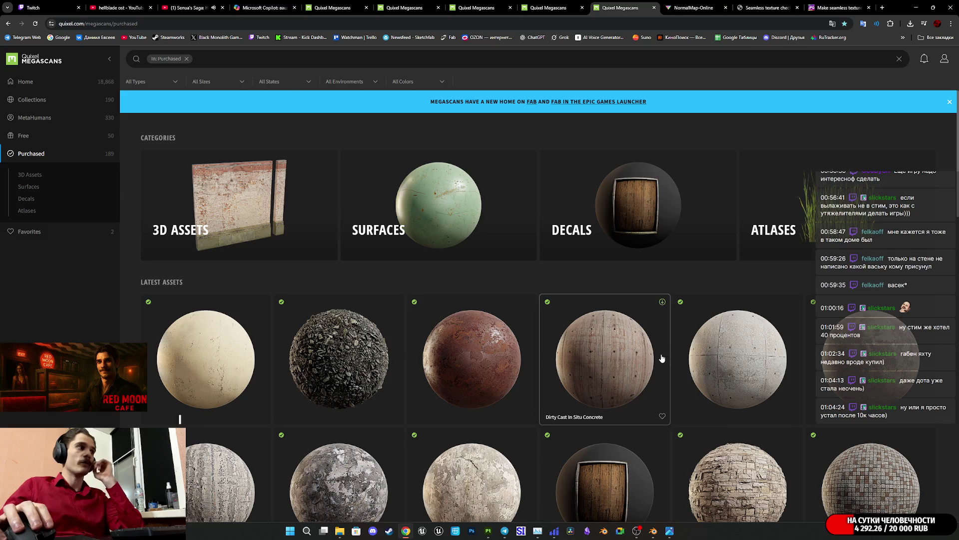
scroll(663, 356, down, 3)
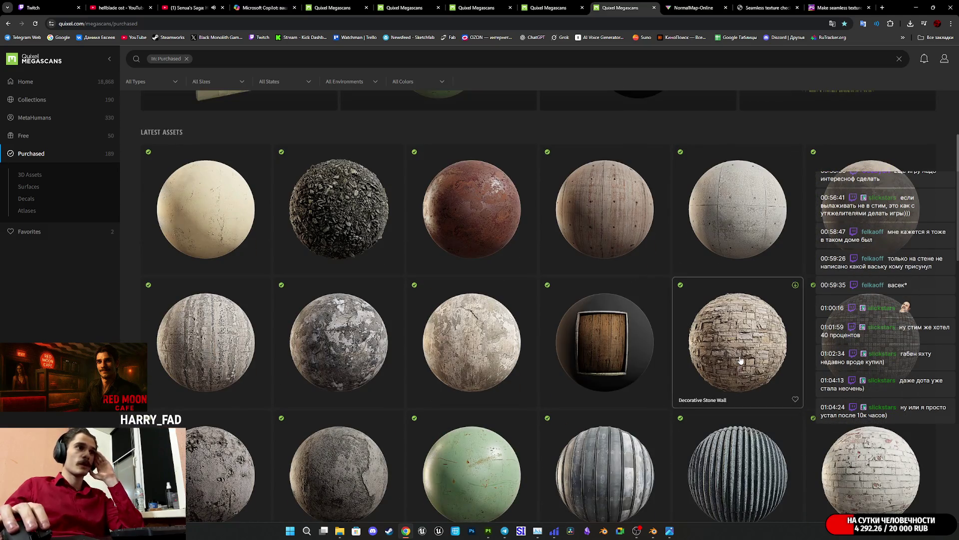
scroll(741, 360, down, 2)
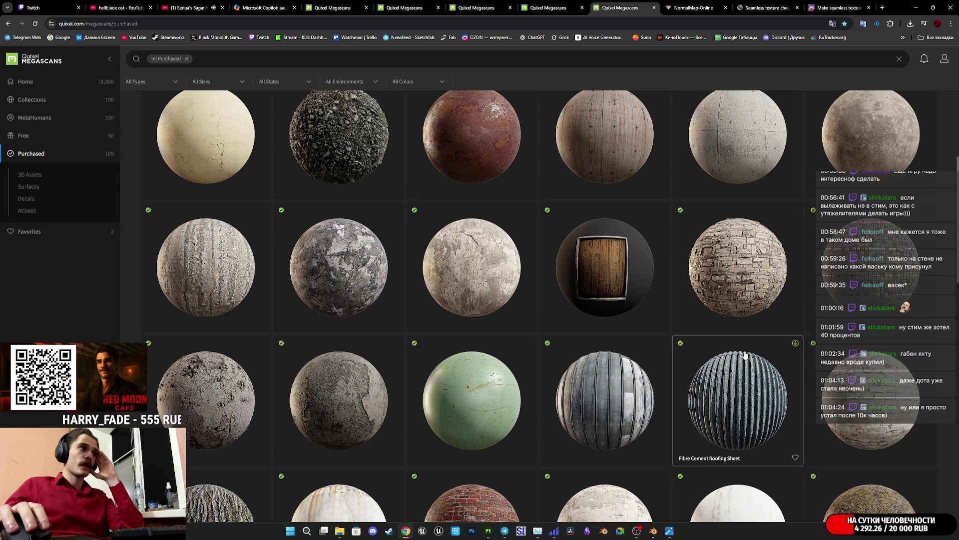
scroll(744, 354, down, 4)
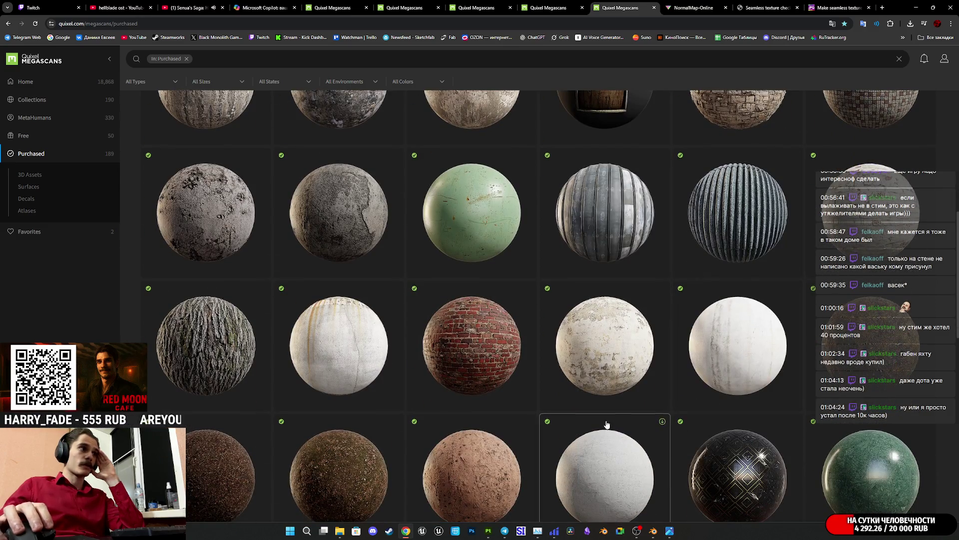
scroll(608, 424, down, 4)
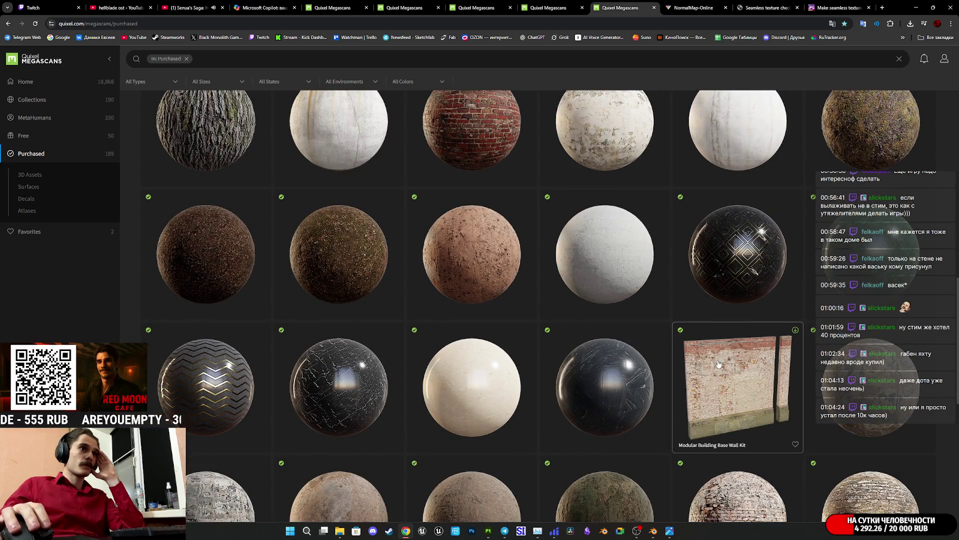
scroll(764, 360, down, 4)
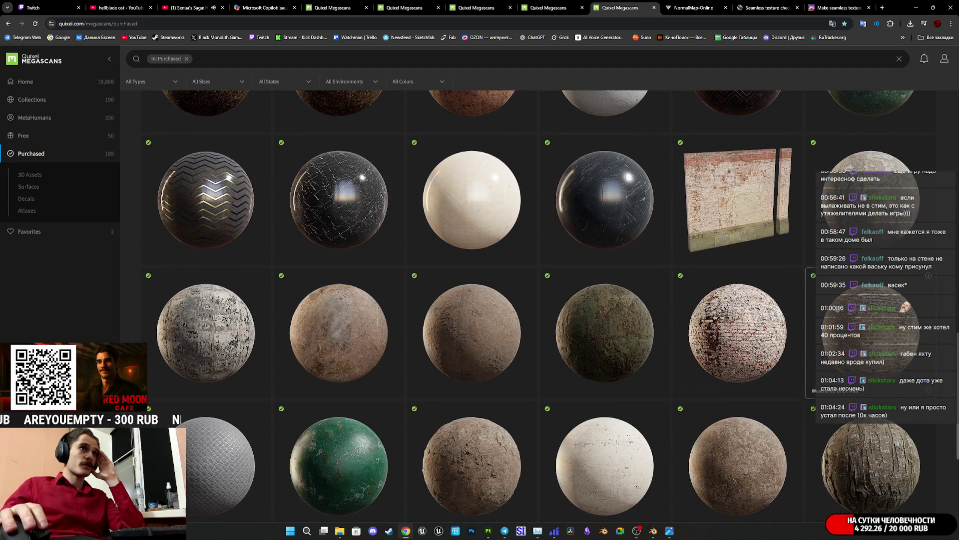
scroll(816, 319, down, 1)
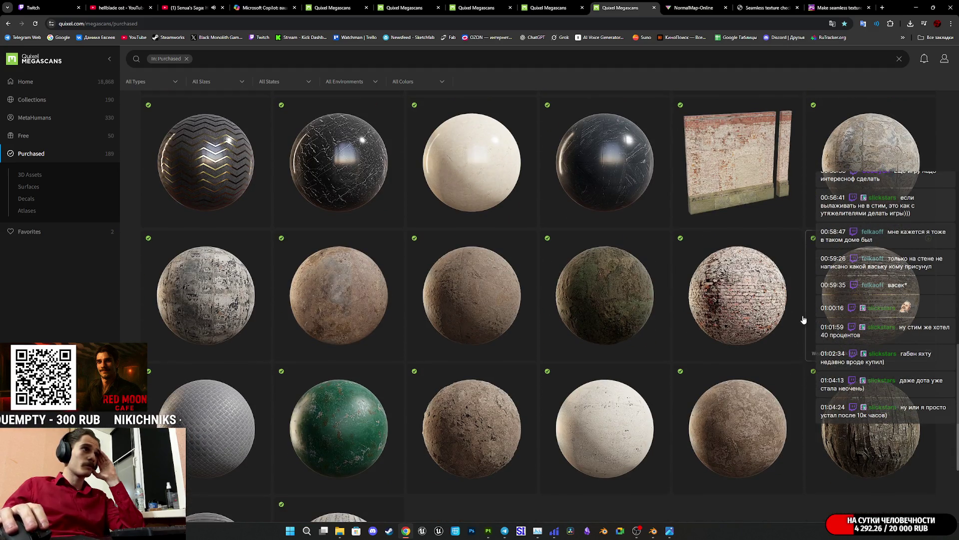
scroll(679, 324, down, 3)
scroll(680, 325, down, 1)
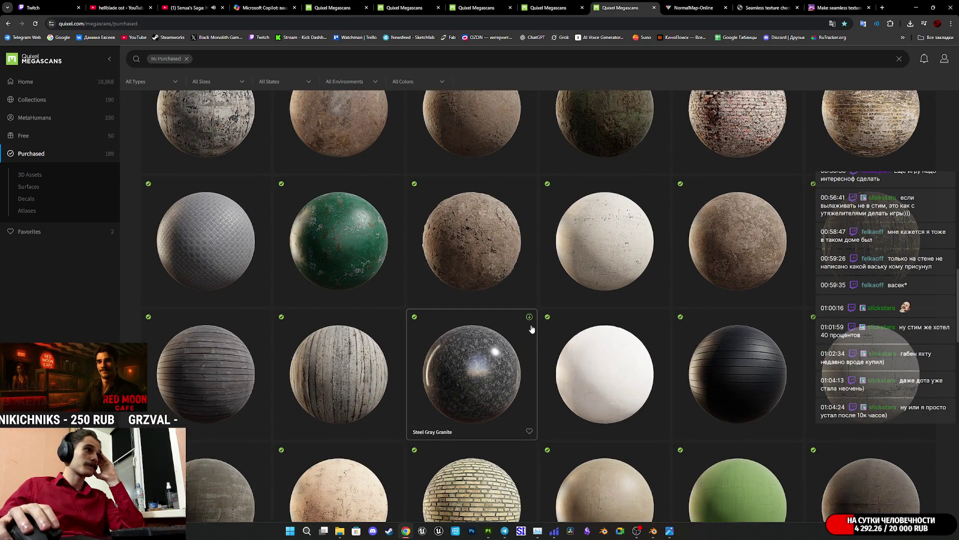
scroll(532, 327, down, 5)
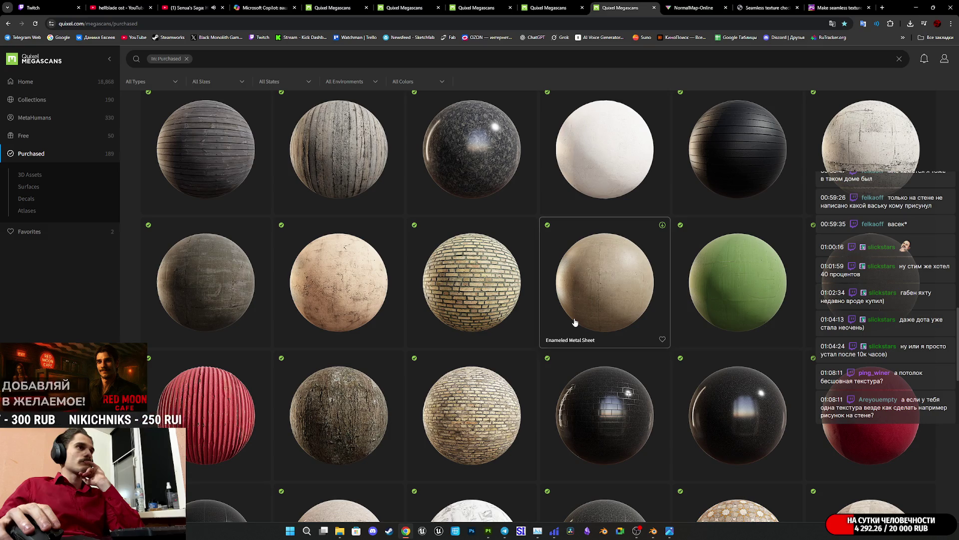
scroll(584, 317, down, 3)
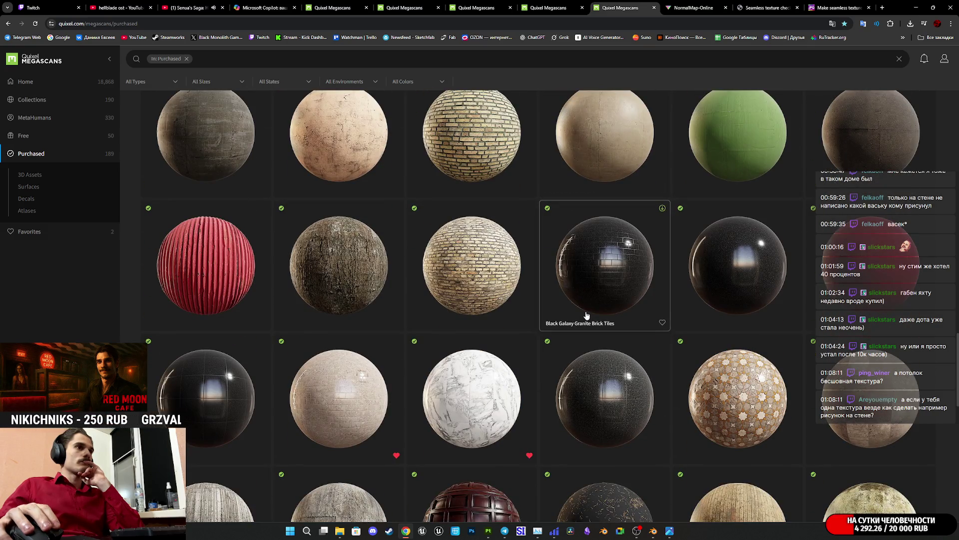
scroll(586, 314, down, 3)
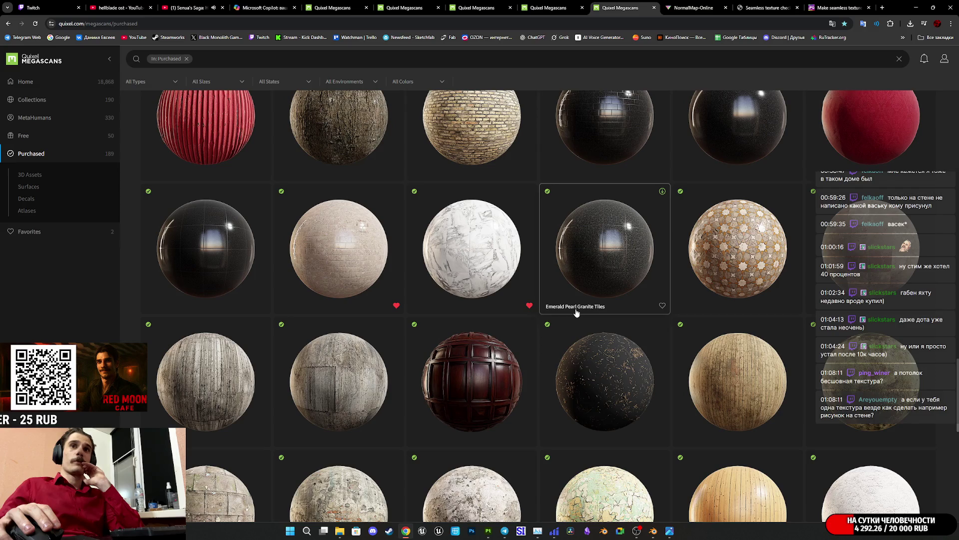
scroll(576, 313, down, 4)
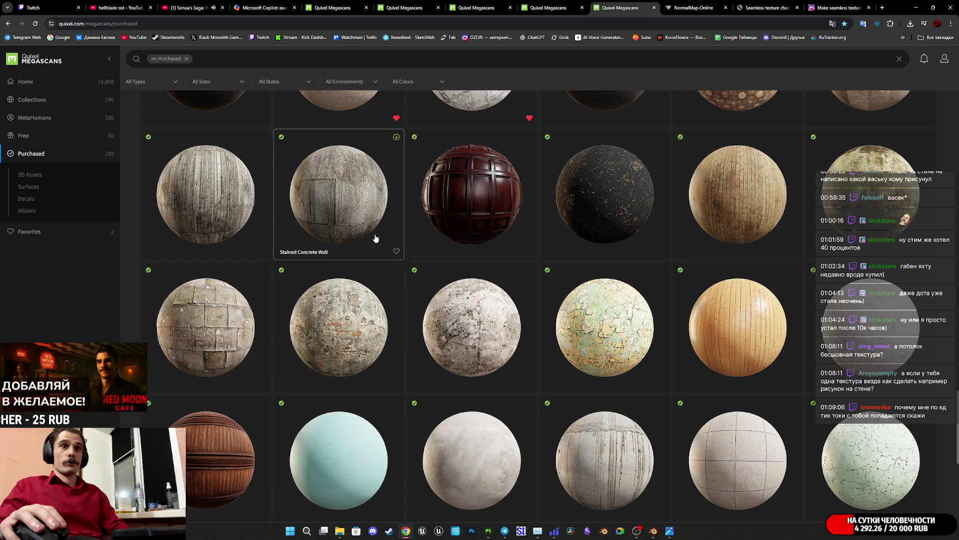
- Switch the browser over to the Twitch stream manager dashboard
click(68, 7)
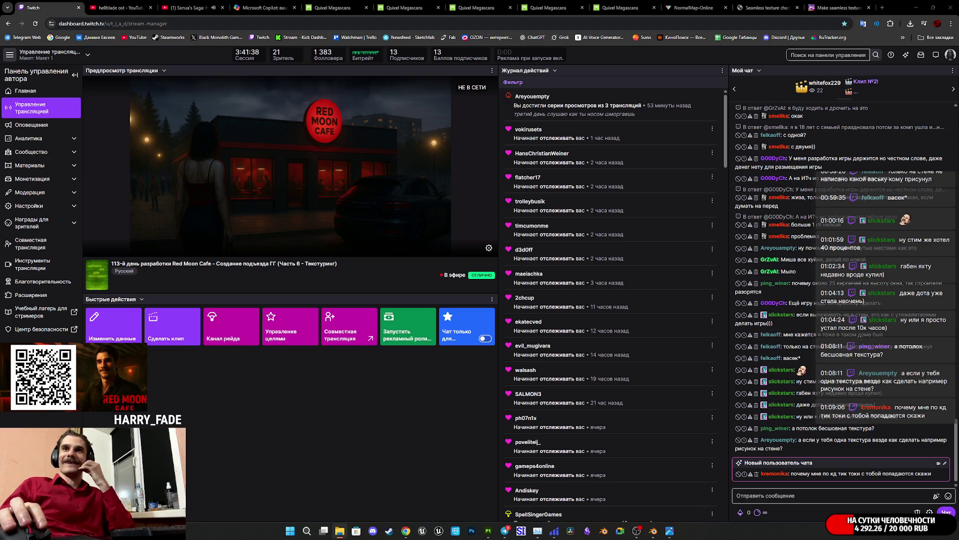
- Close the Senua's Saga and hellblade ost YouTube tabs and start a video in Movies & TV
click(223, 8)
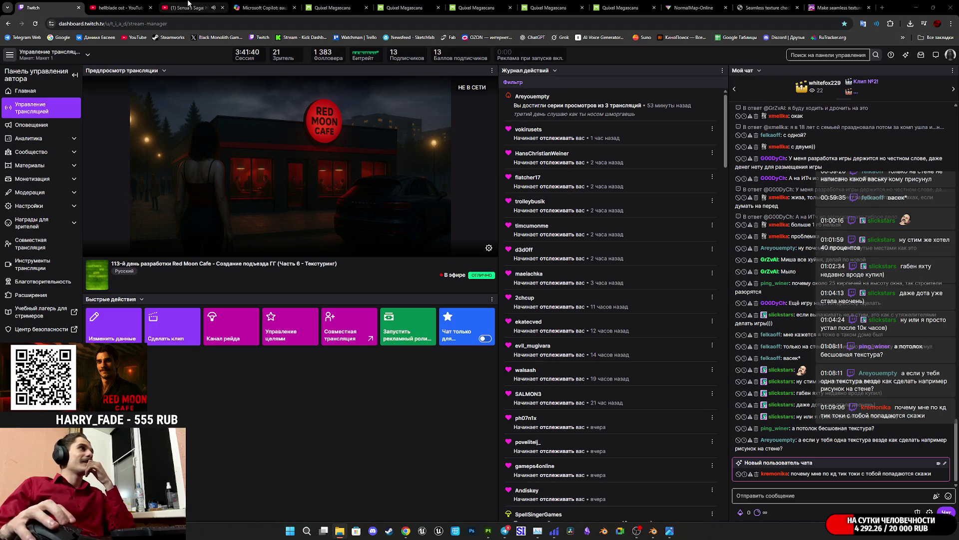
click(151, 8)
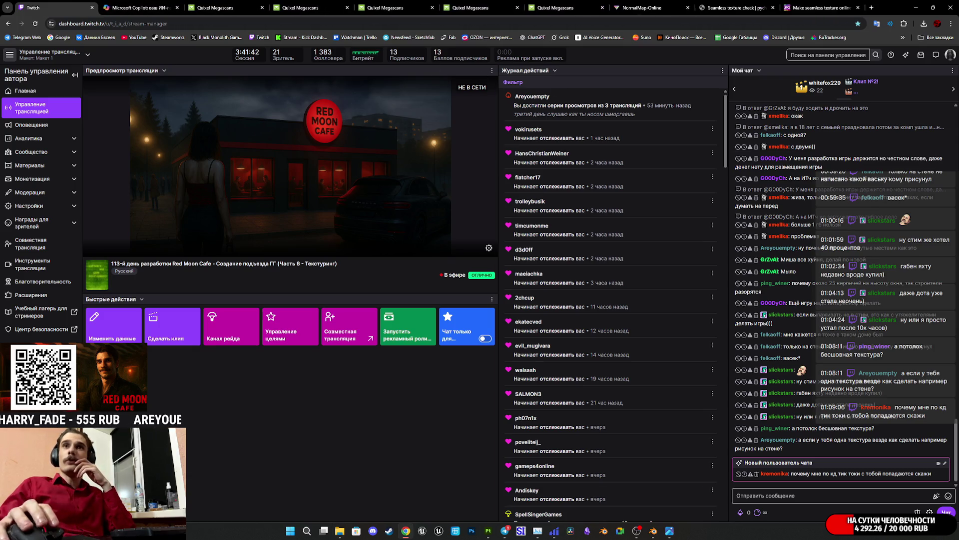
key(super+e)
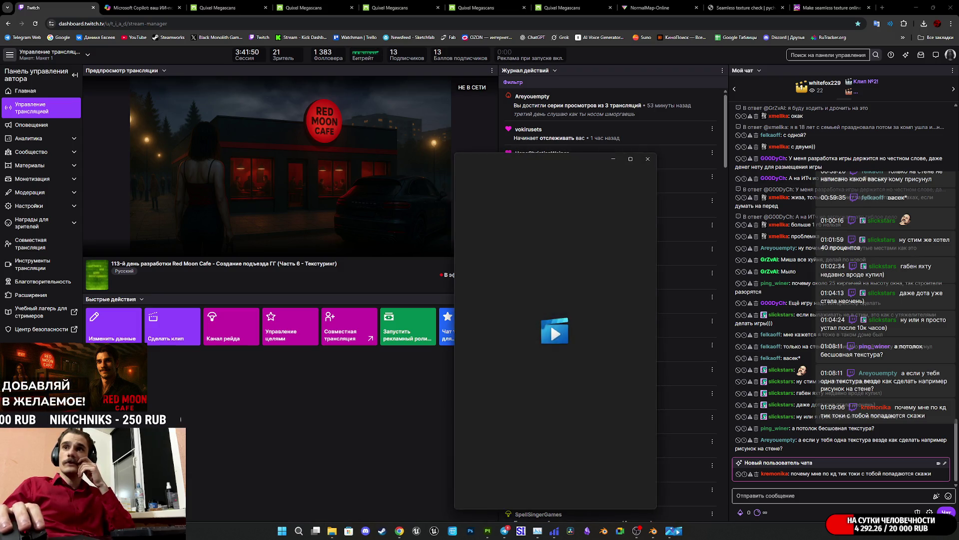
click(643, 494)
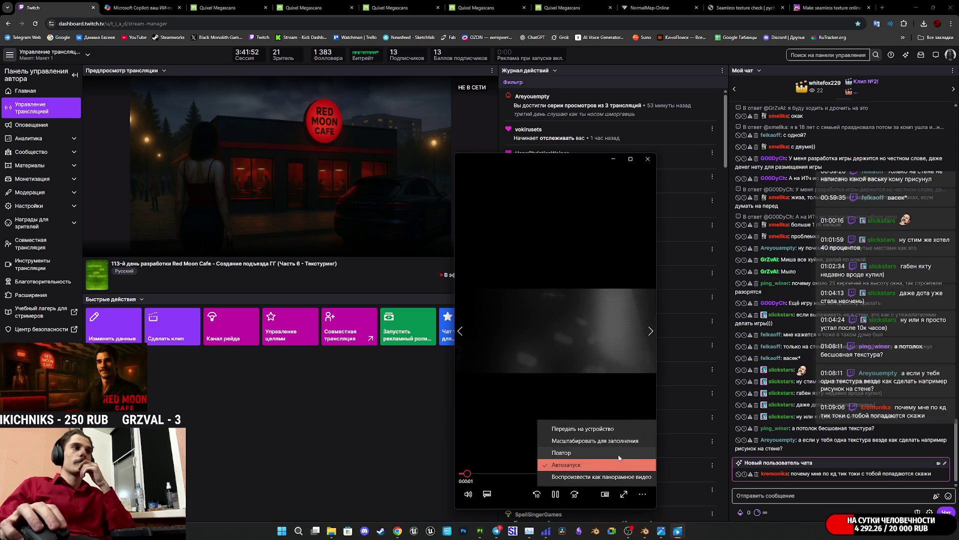
- Lower the Movies & TV video volume to about 9 and get the player out of the way
click(468, 494)
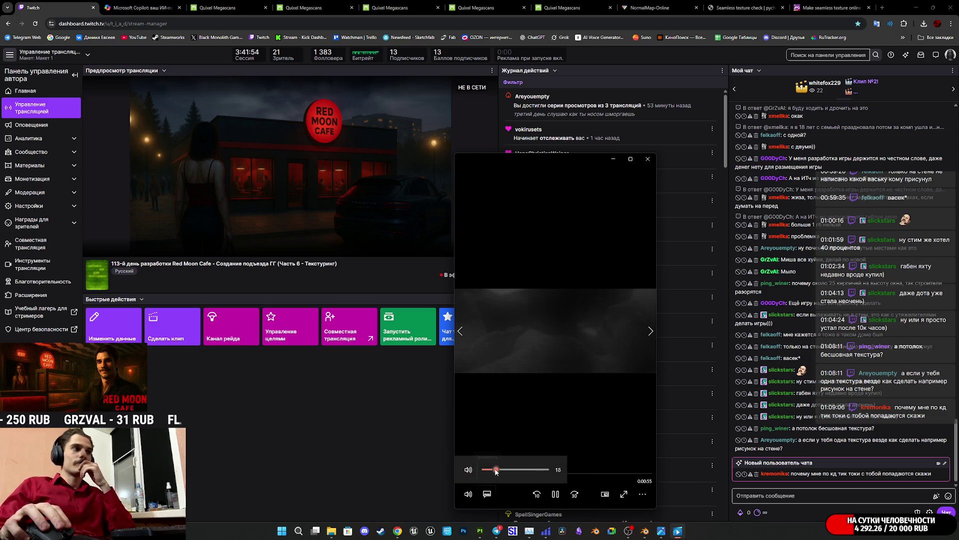
drag(496, 469, 491, 470)
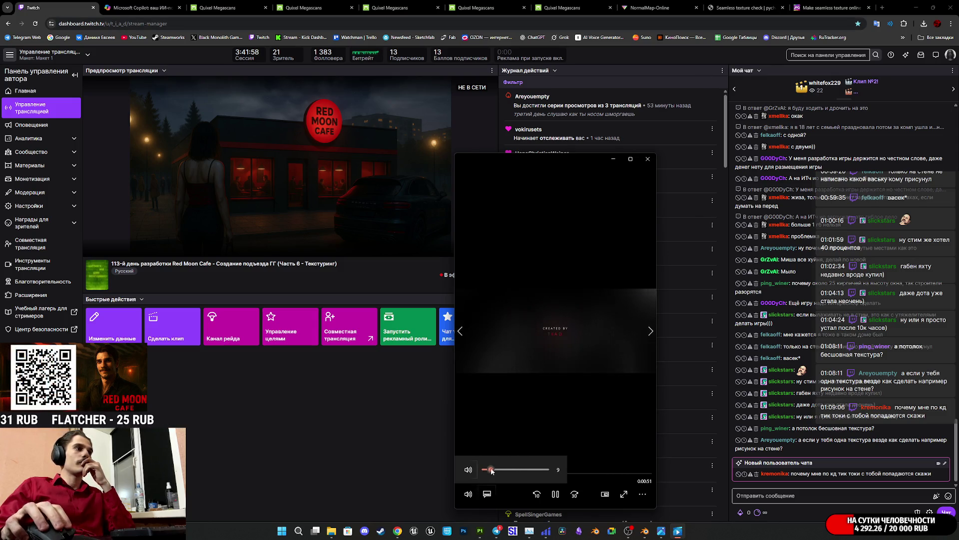
click(362, 391)
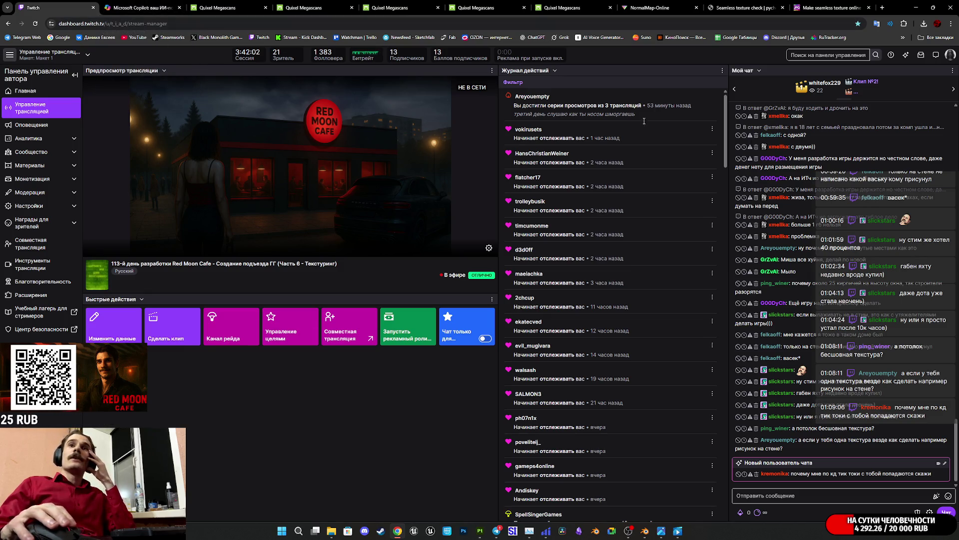
- Return from Twitch to the Quixel Megascans Purchased assets tab
key(super+e)
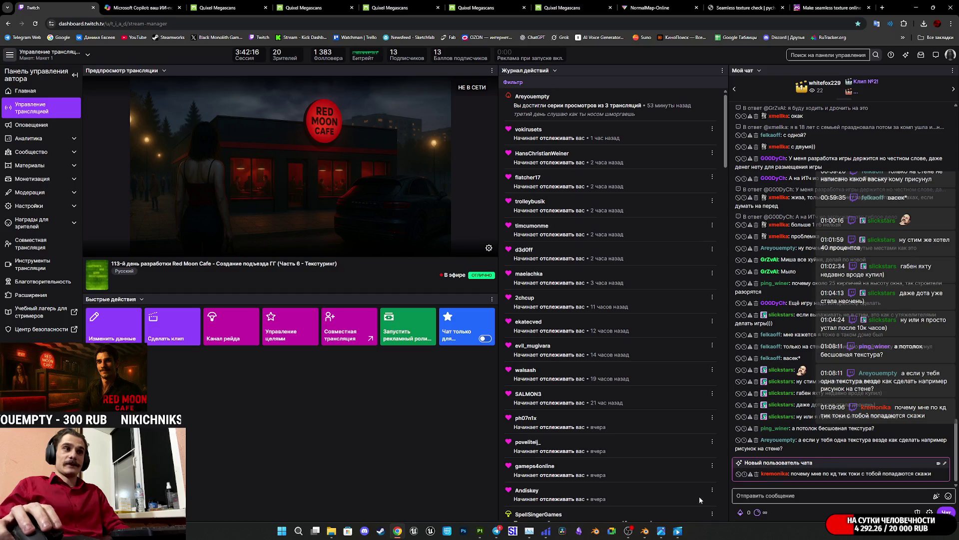
mouse_move(682, 533)
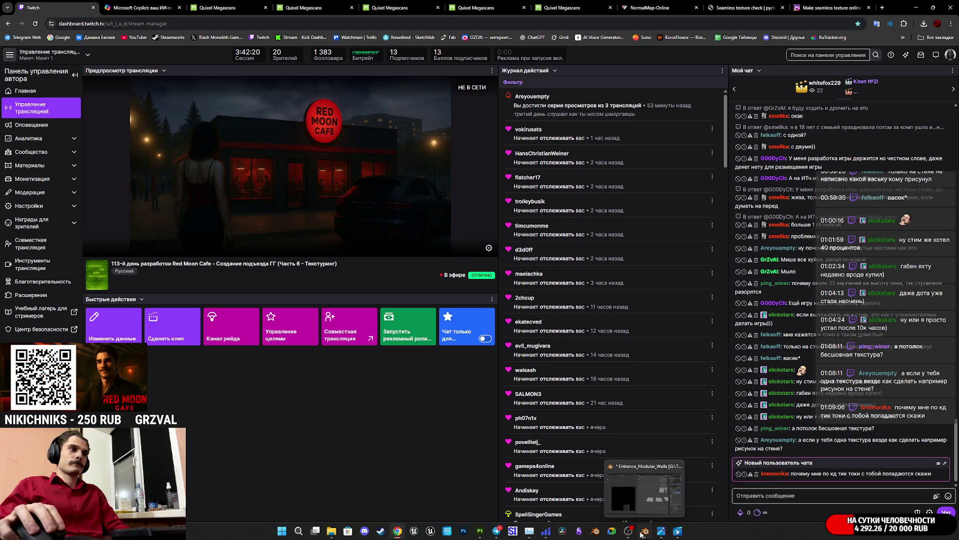
click(597, 3)
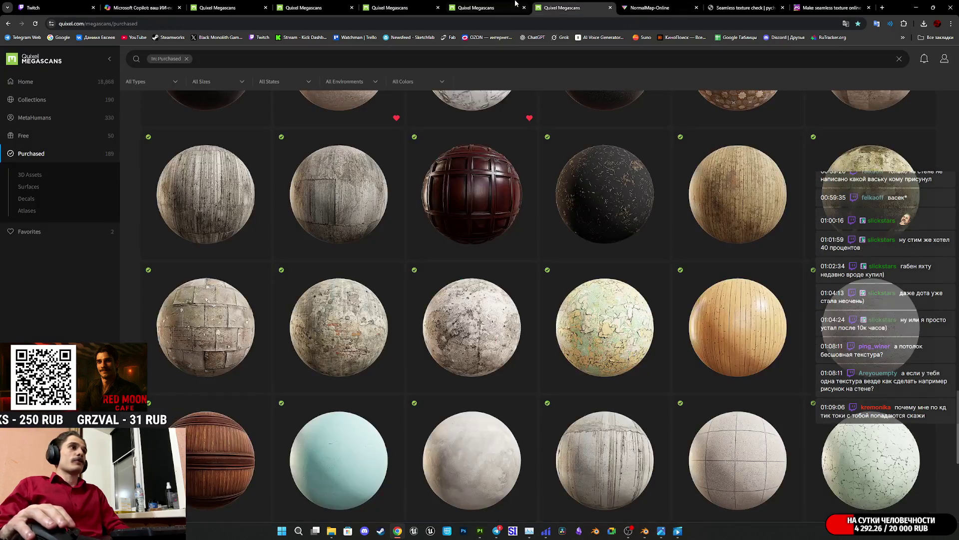
- Open Cast In Situ Concrete in a new tab, dismiss the Megascans notice, then close that tab
click(485, 7)
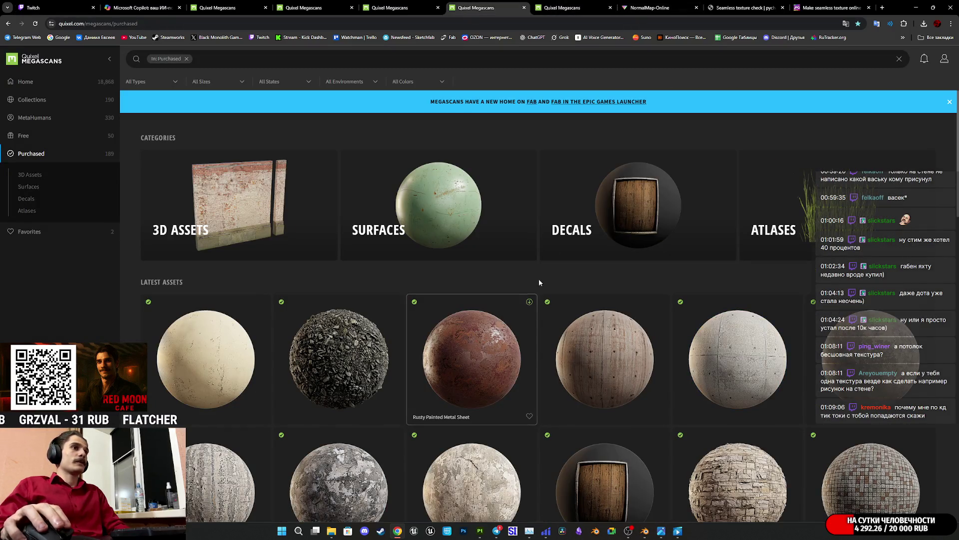
middle_click(466, 6)
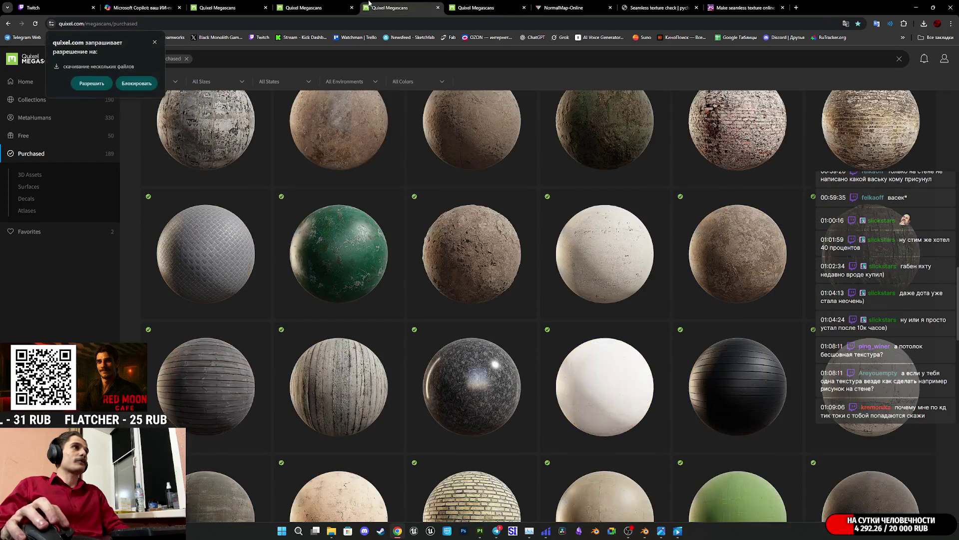
scroll(551, 231, down, 5)
scroll(551, 231, up, 3)
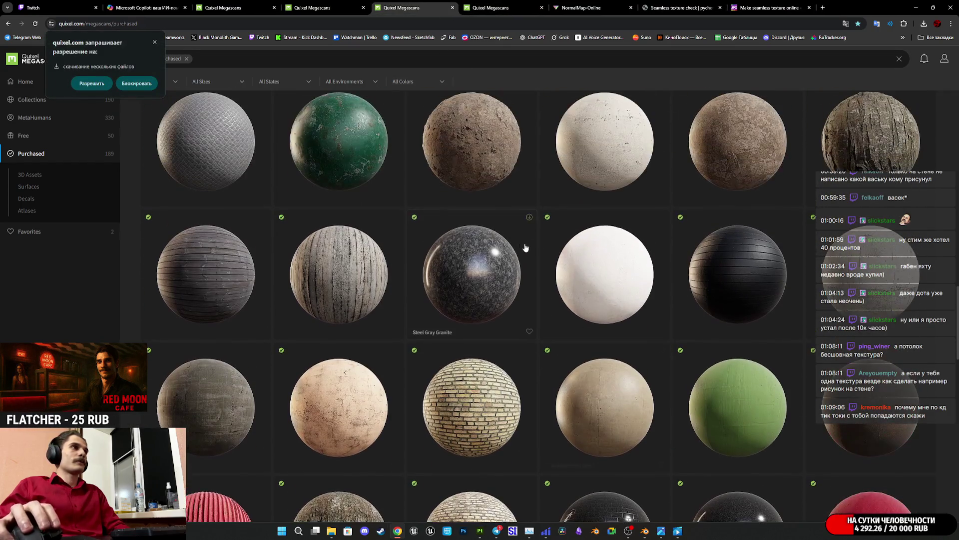
middle_click(338, 270)
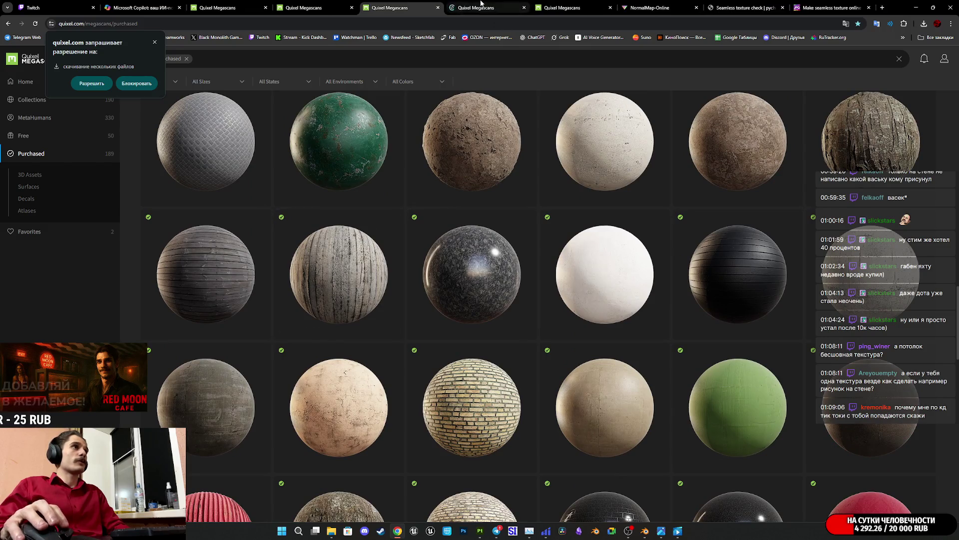
click(489, 5)
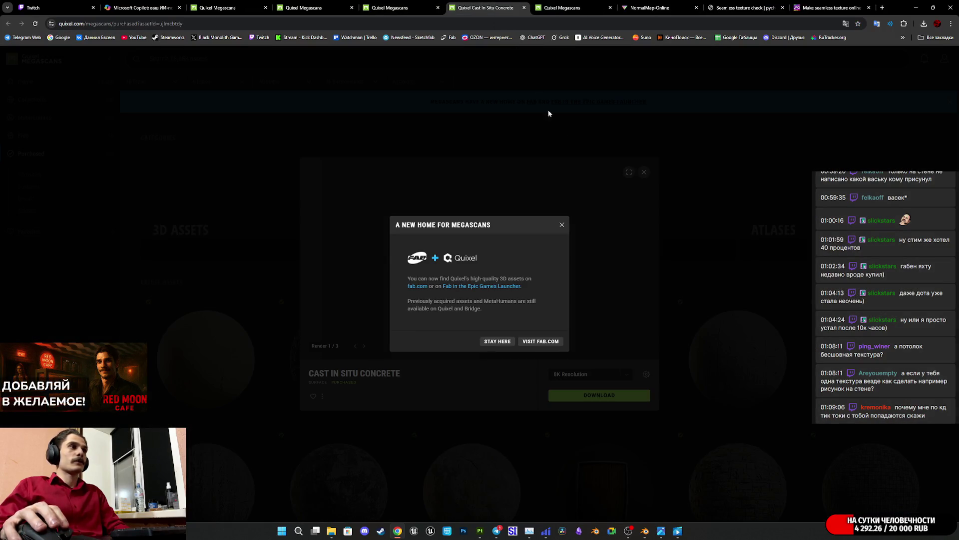
click(562, 224)
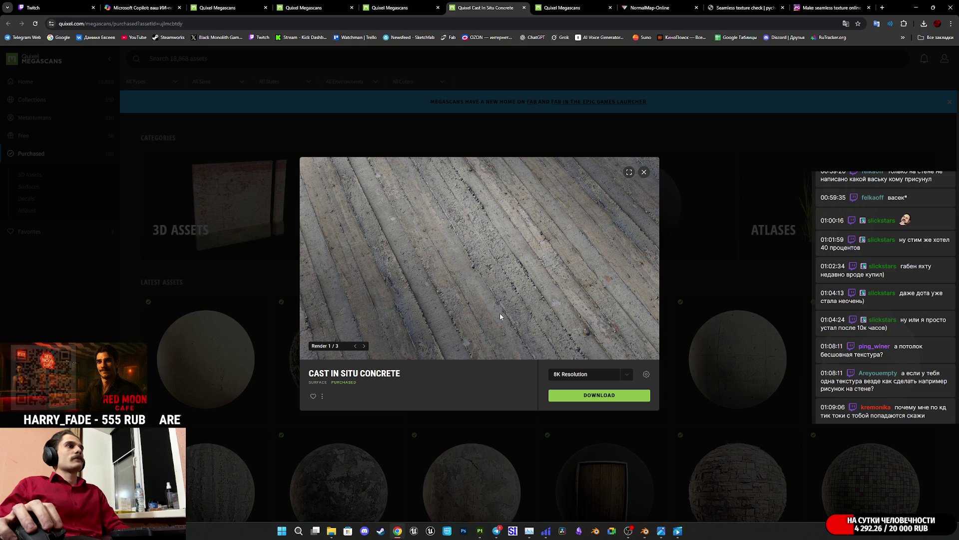
middle_click(482, 3)
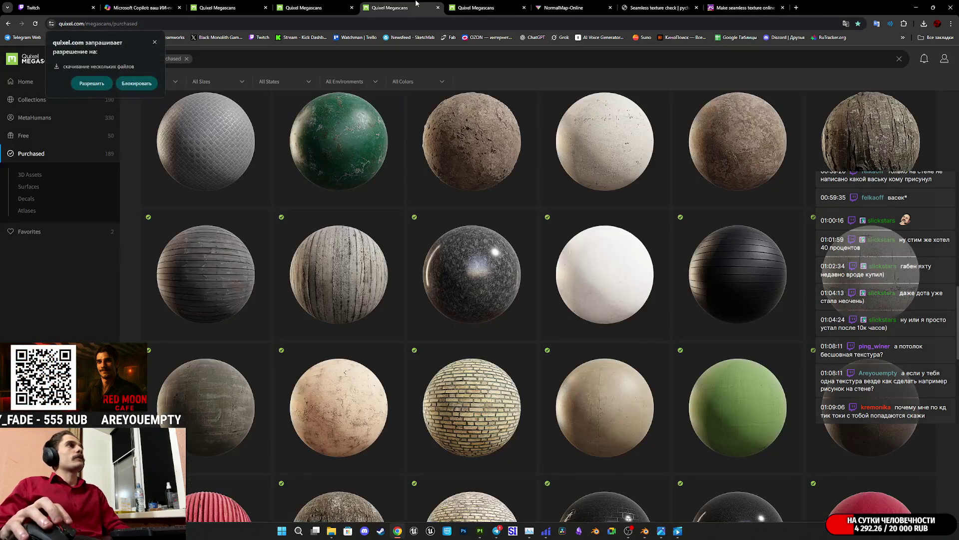
- Browse the Purchased grid, view the Bunker Concrete Wall page, and bring up reference photo IMG_0958.JPG
scroll(542, 275, down, 1)
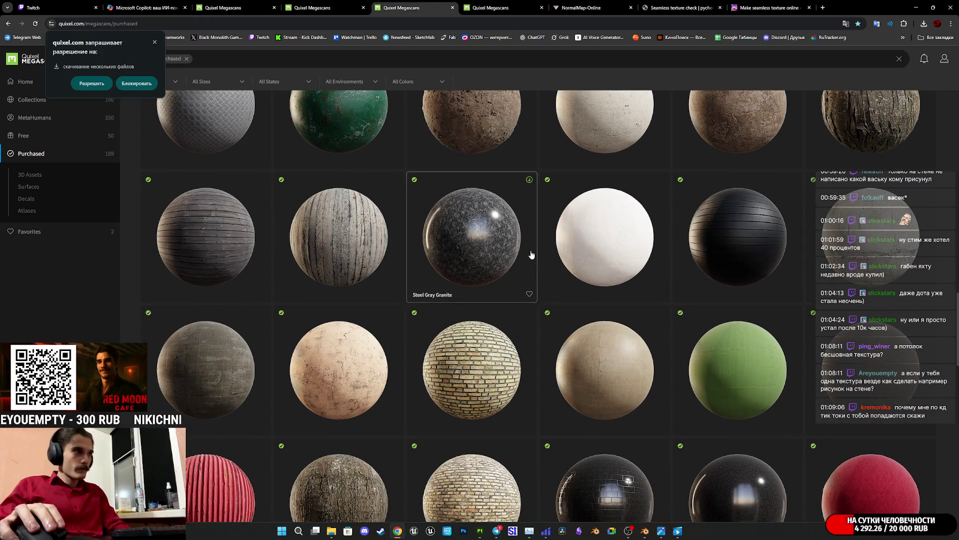
scroll(489, 254, down, 5)
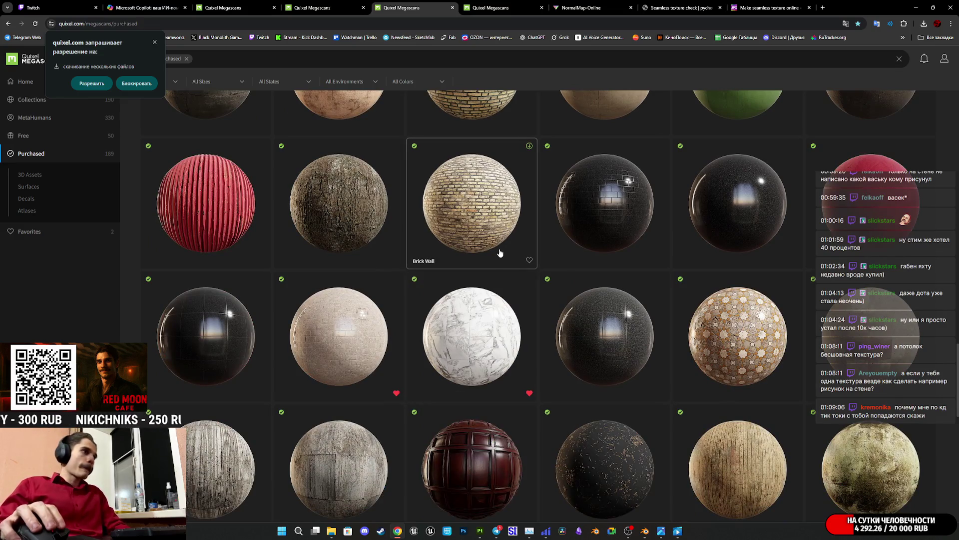
scroll(495, 255, down, 8)
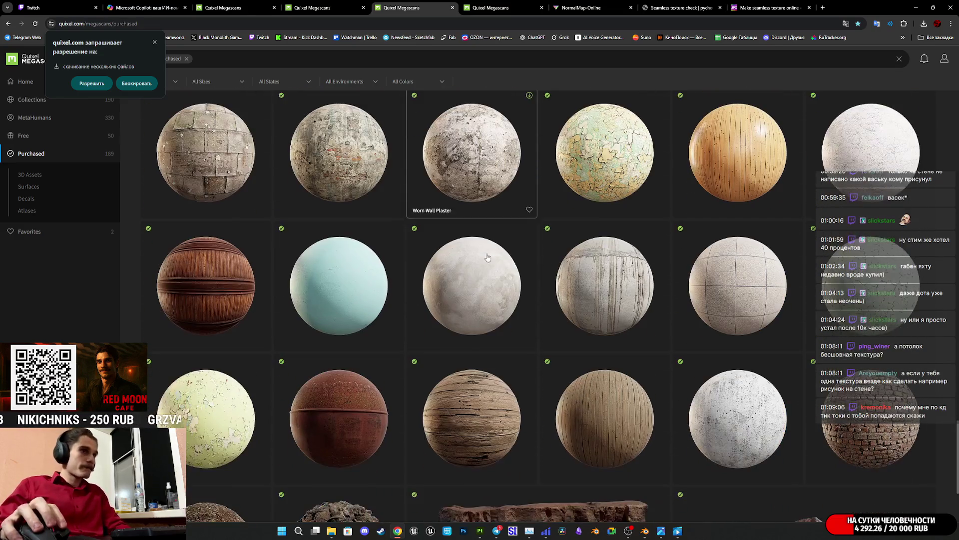
scroll(488, 258, down, 3)
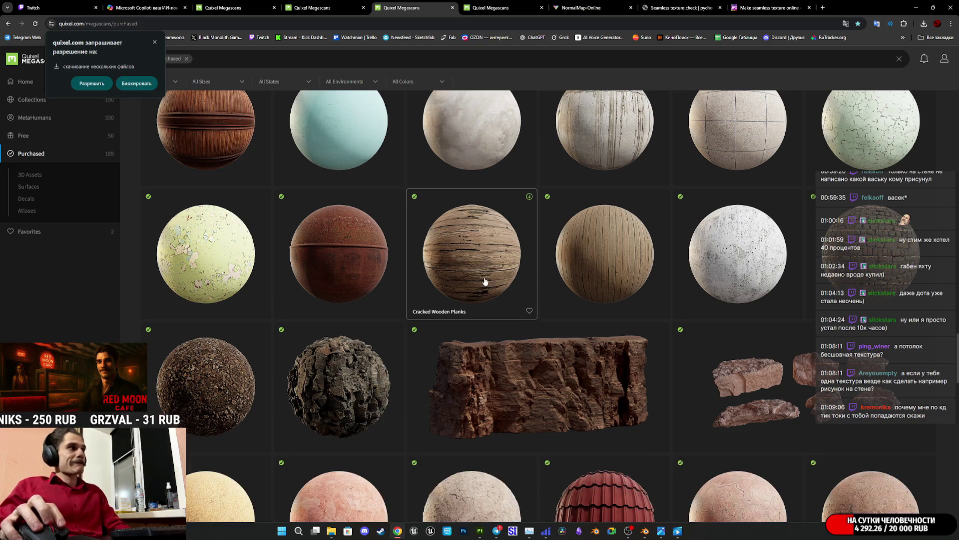
scroll(487, 267, down, 3)
scroll(509, 264, down, 3)
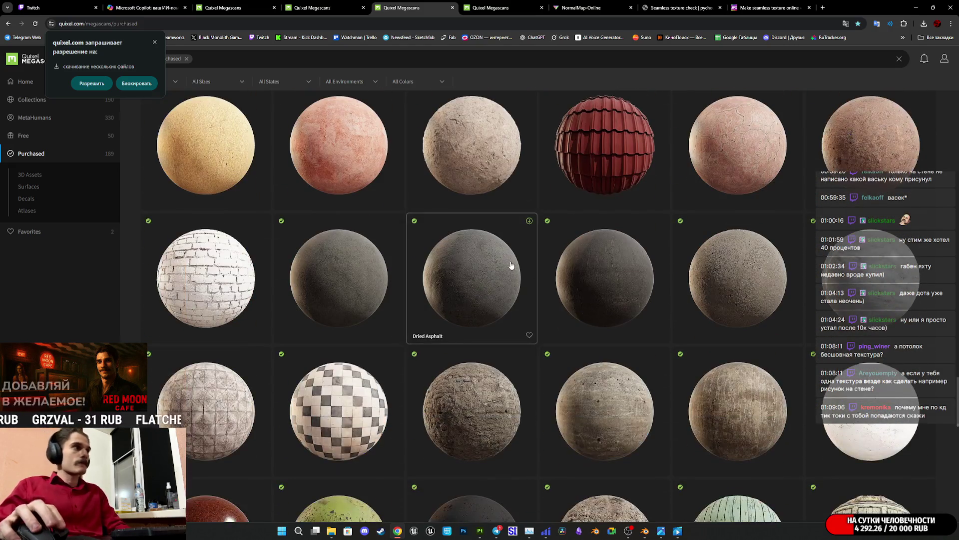
scroll(512, 261, down, 4)
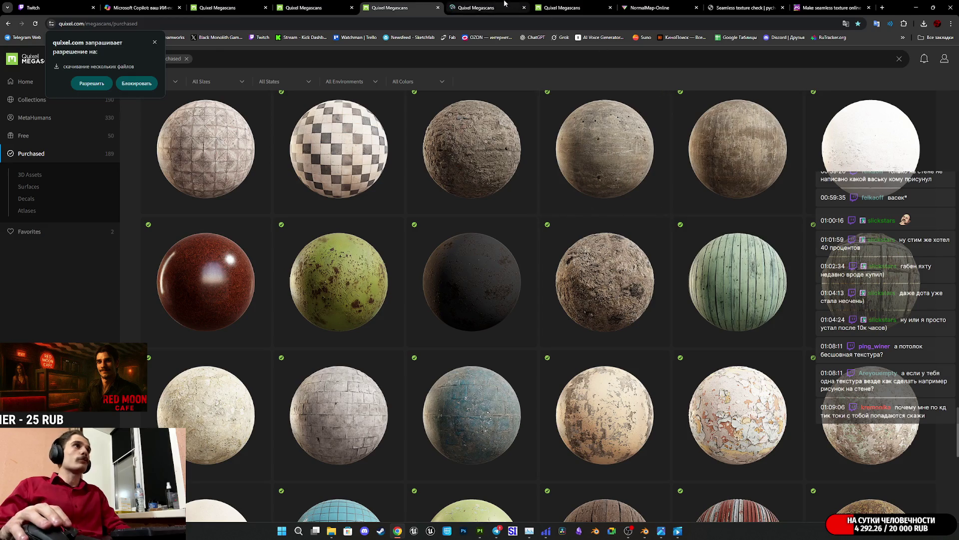
click(482, 7)
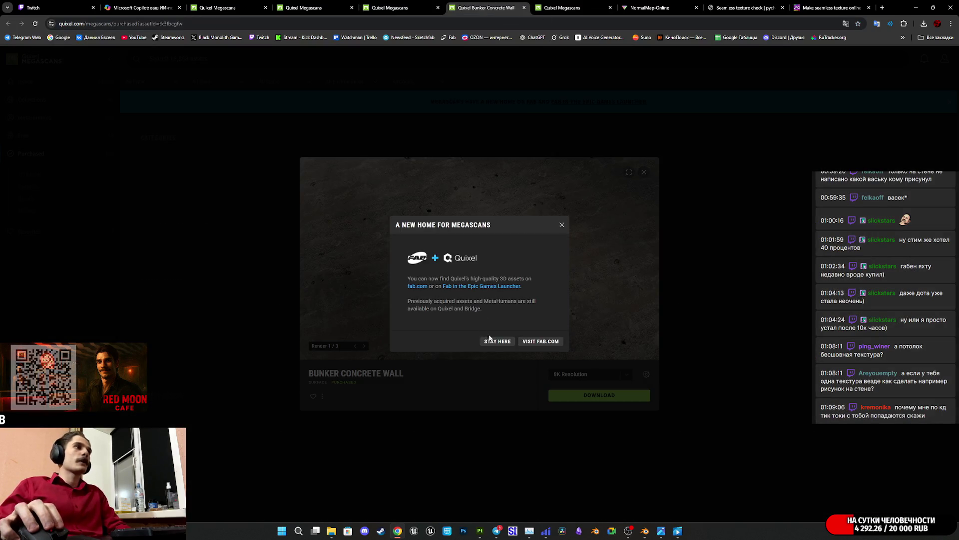
click(497, 341)
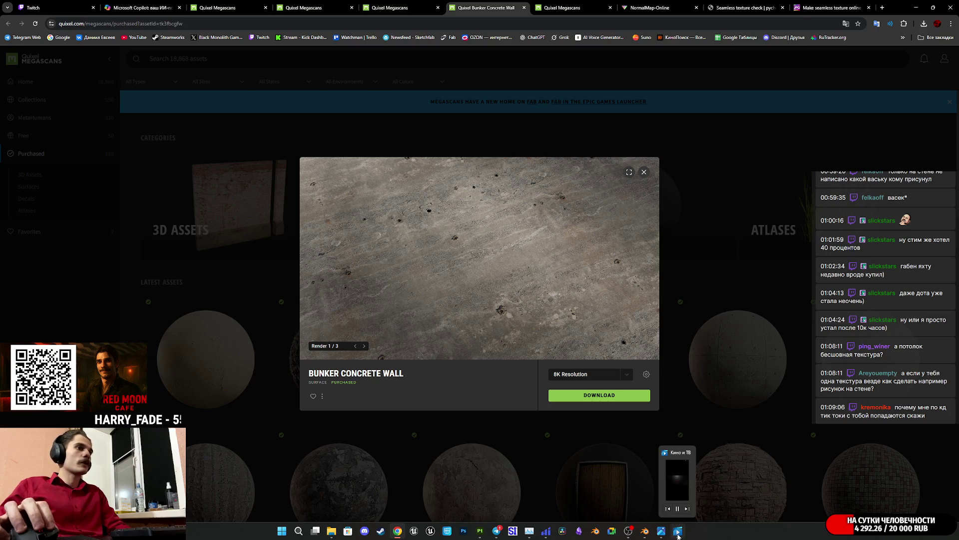
click(662, 532)
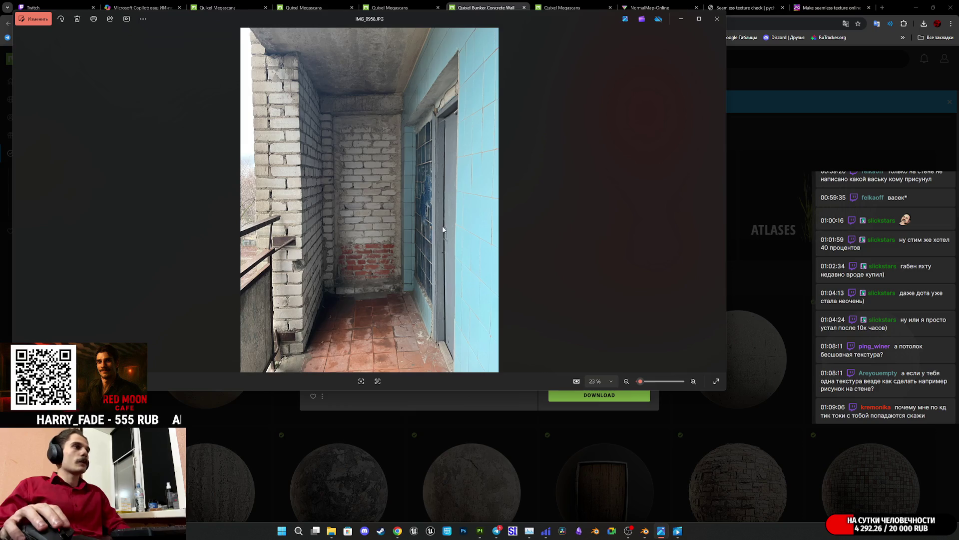
key(Left)
key(Left)
key(Left)
key(Left)
key(Left)
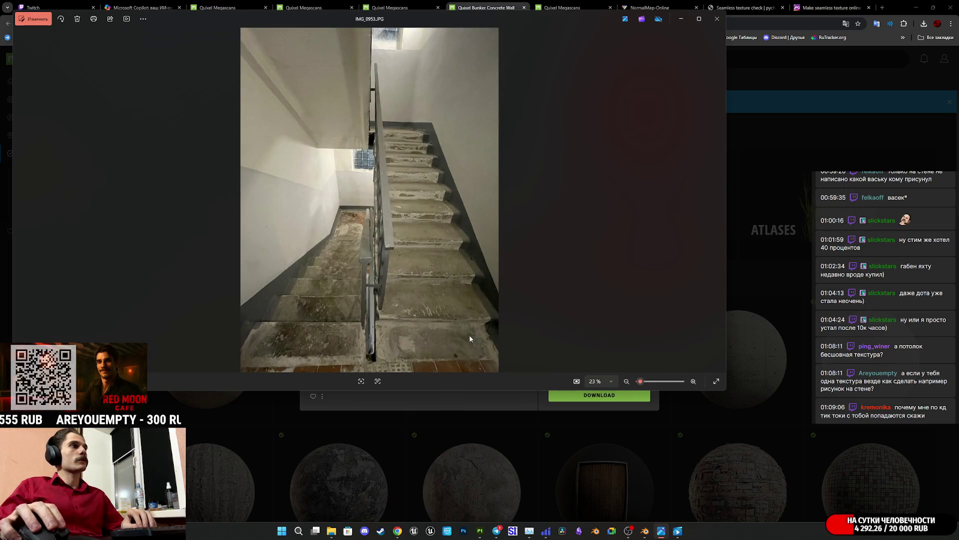
mouse_move(413, 18)
mouse_down()
mouse_move(554, 111)
mouse_move(662, 227)
mouse_move(568, 428)
mouse_move(679, 164)
mouse_move(554, 211)
mouse_move(368, 376)
mouse_move(497, 158)
mouse_move(494, 304)
mouse_move(524, 442)
mouse_move(573, 124)
mouse_move(485, 385)
mouse_move(552, 184)
mouse_move(615, 128)
mouse_move(614, 118)
mouse_move(574, 149)
mouse_up()
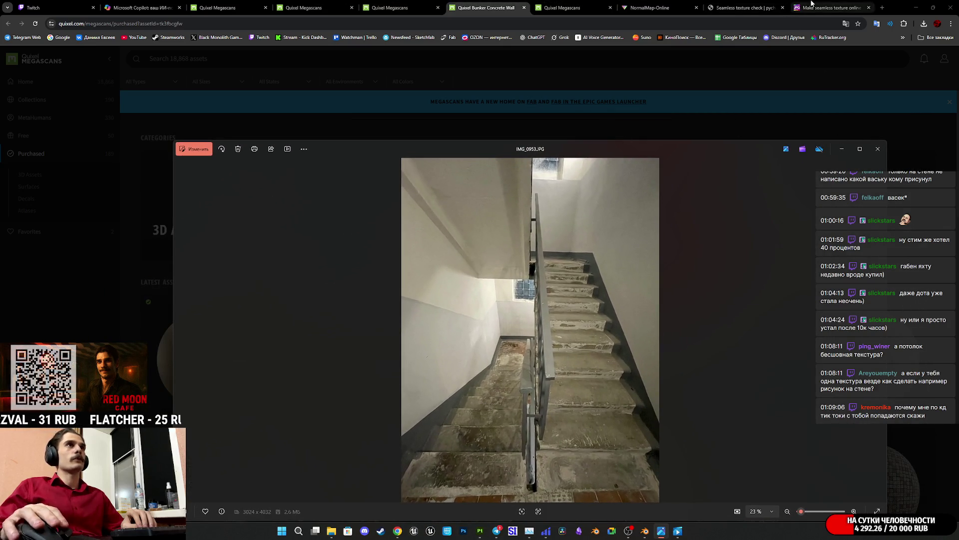
click(490, 4)
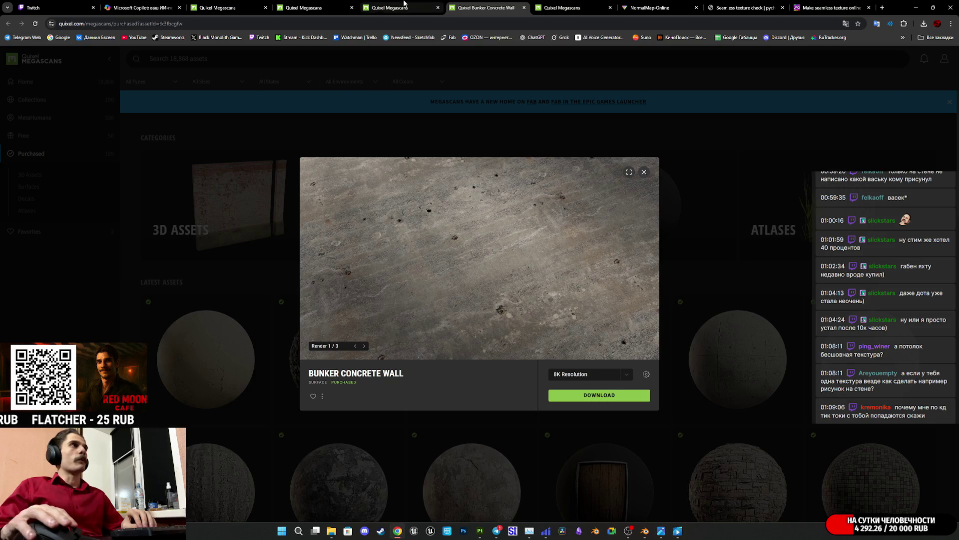
- Scroll the Purchased surfaces grid and open Bunker Concrete Wall in a new tab
click(399, 8)
scroll(530, 295, down, 5)
scroll(530, 300, down, 4)
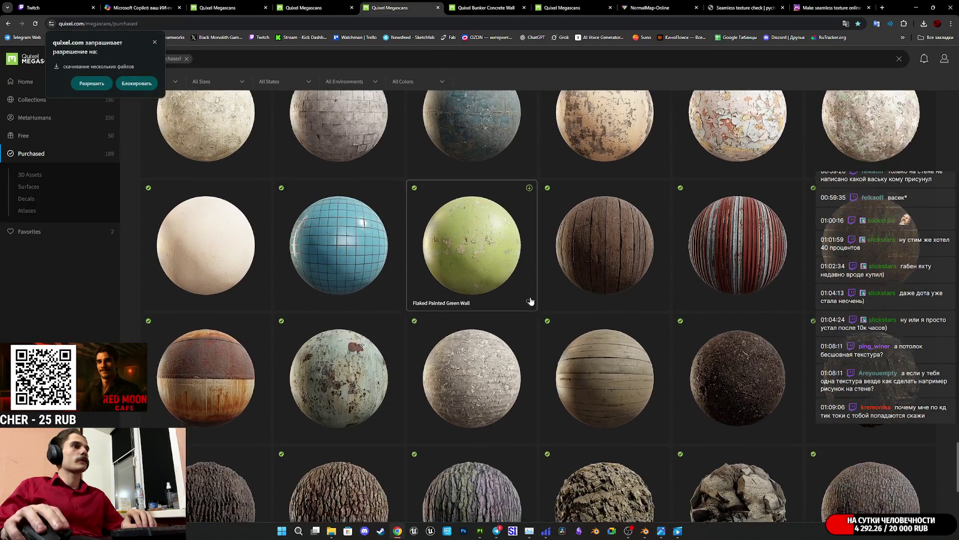
scroll(531, 300, down, 10)
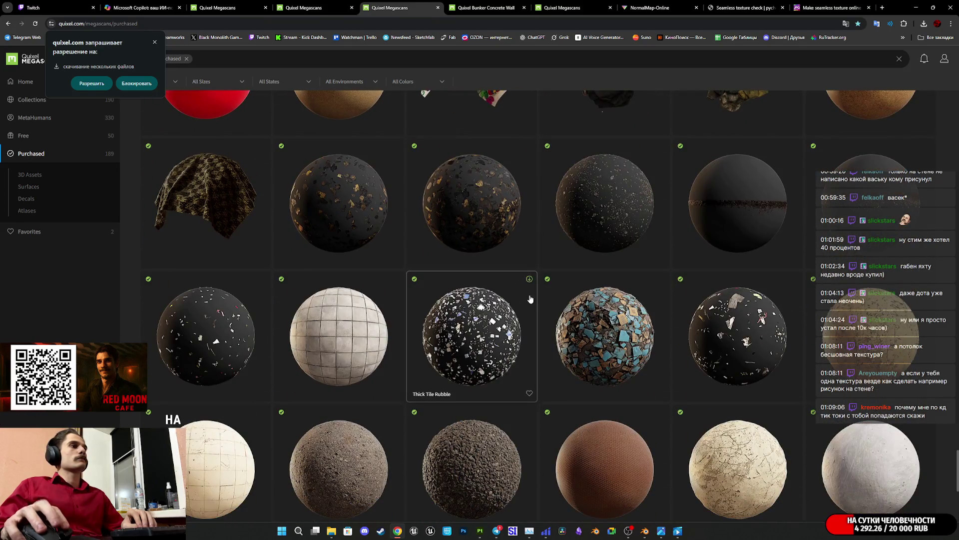
scroll(531, 300, down, 4)
scroll(531, 298, down, 3)
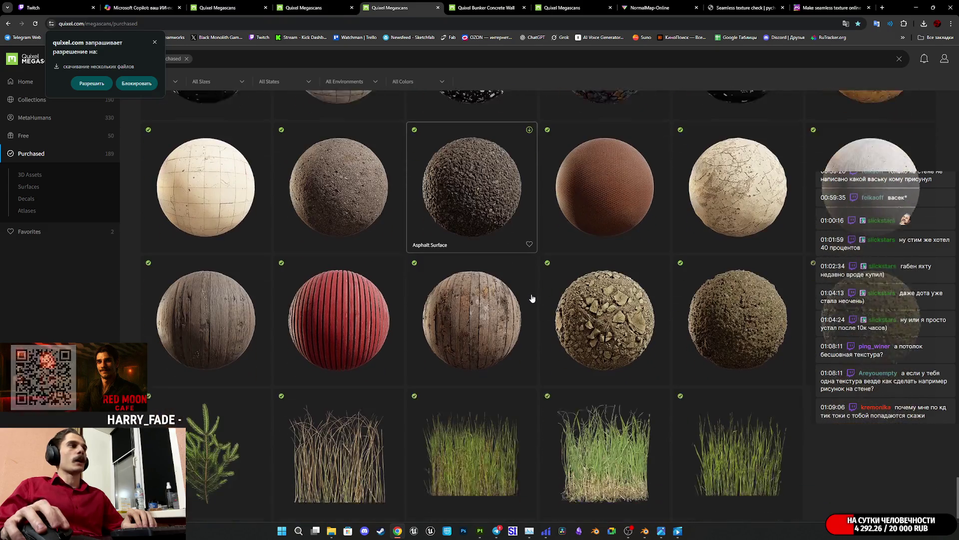
scroll(533, 296, down, 15)
scroll(547, 288, up, 20)
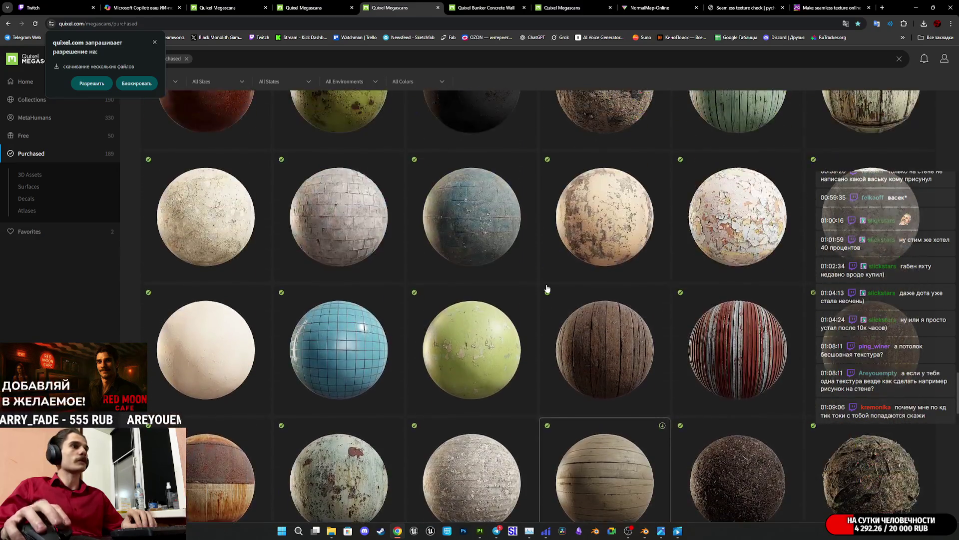
scroll(549, 288, down, 6)
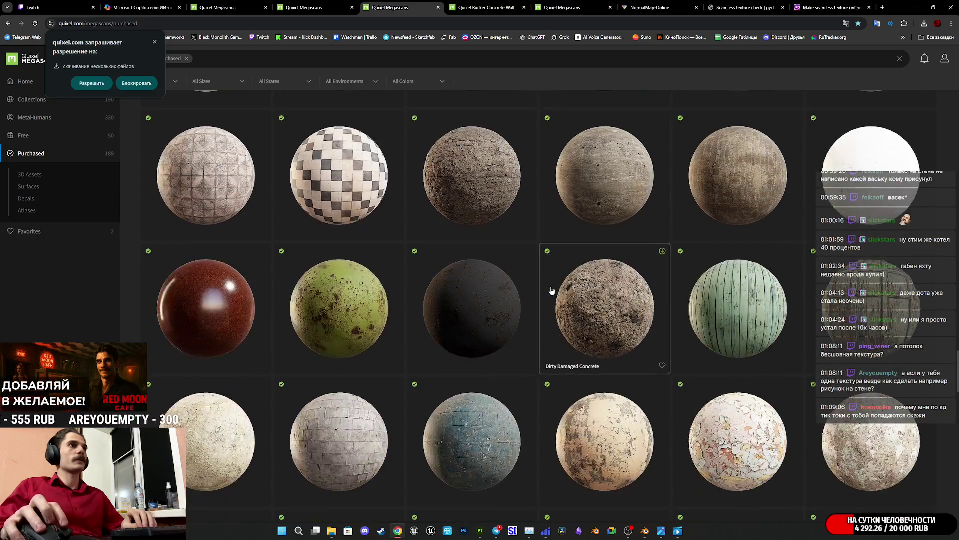
scroll(551, 290, up, 5)
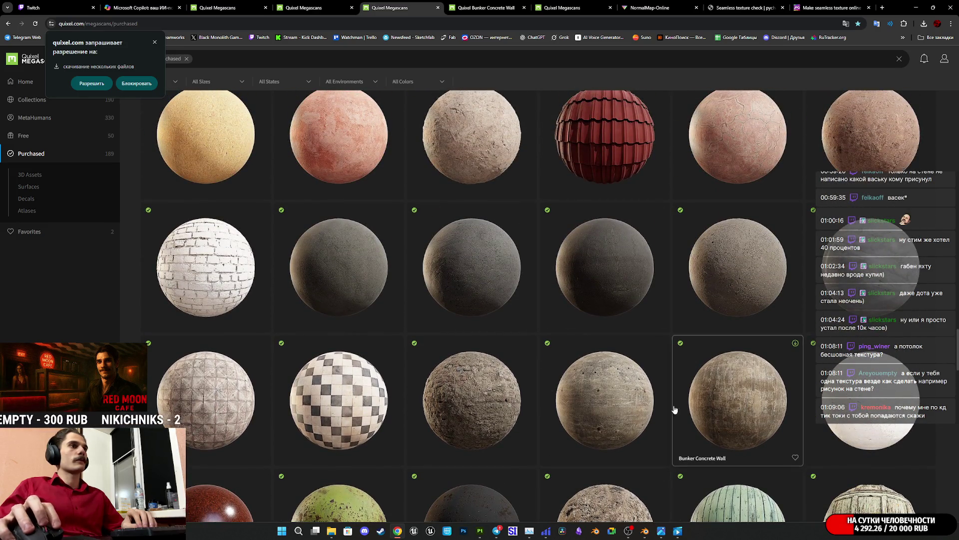
middle_click(744, 401)
click(515, 2)
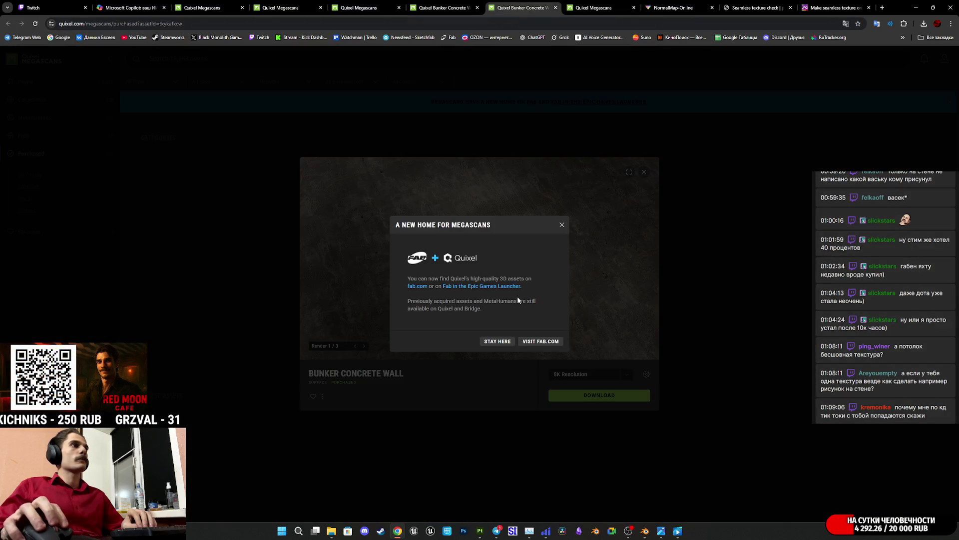
- Dismiss the Fab announcement and flip through the open Megascans tabs
click(498, 342)
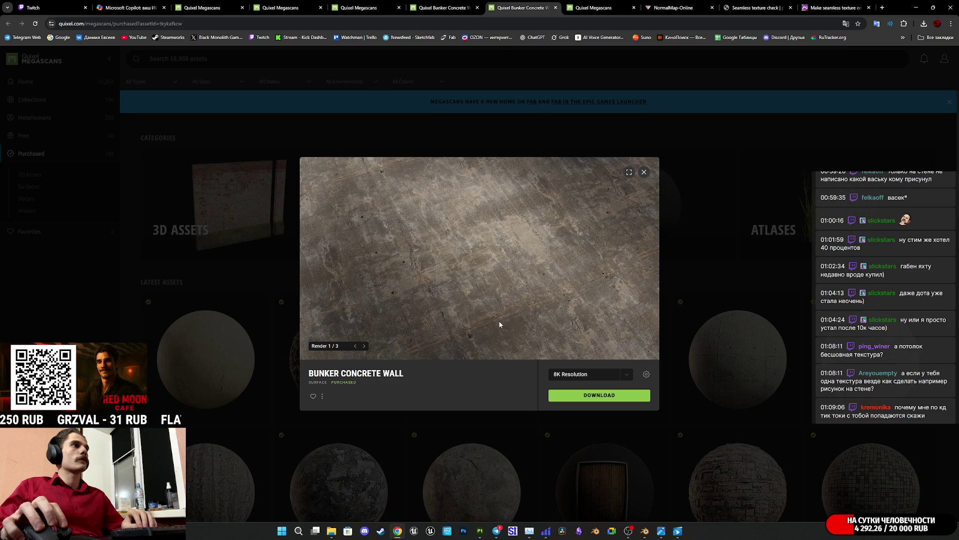
mouse_move(667, 535)
mouse_move(667, 493)
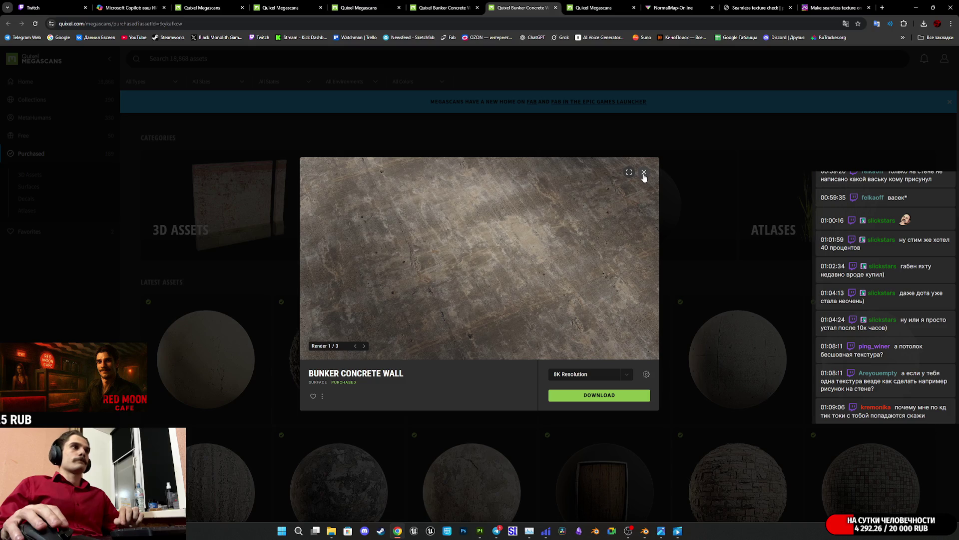
click(593, 7)
click(522, 8)
click(442, 7)
click(523, 6)
- Compare the two Bunker Concrete Wall pages and choose 2K Resolution for the download
click(448, 4)
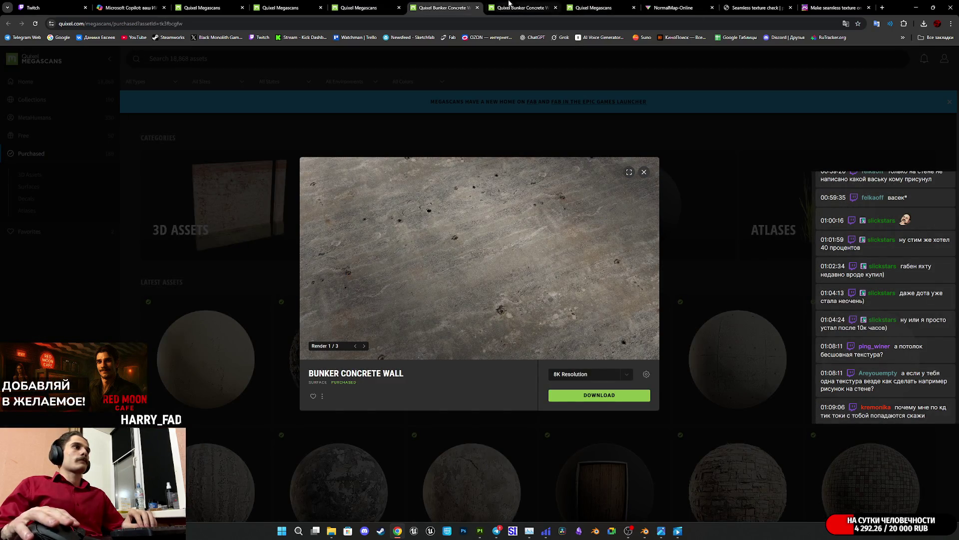
click(509, 3)
click(447, 5)
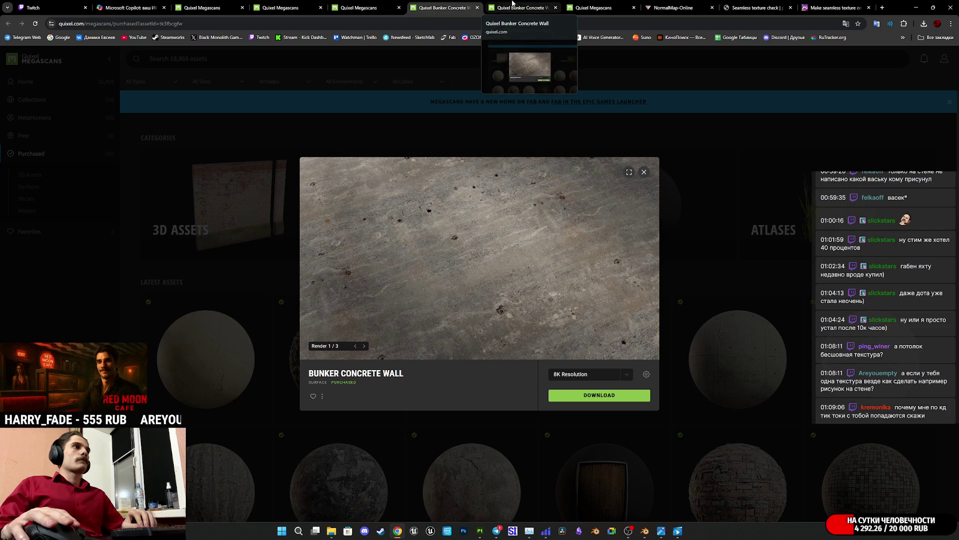
click(513, 4)
click(624, 375)
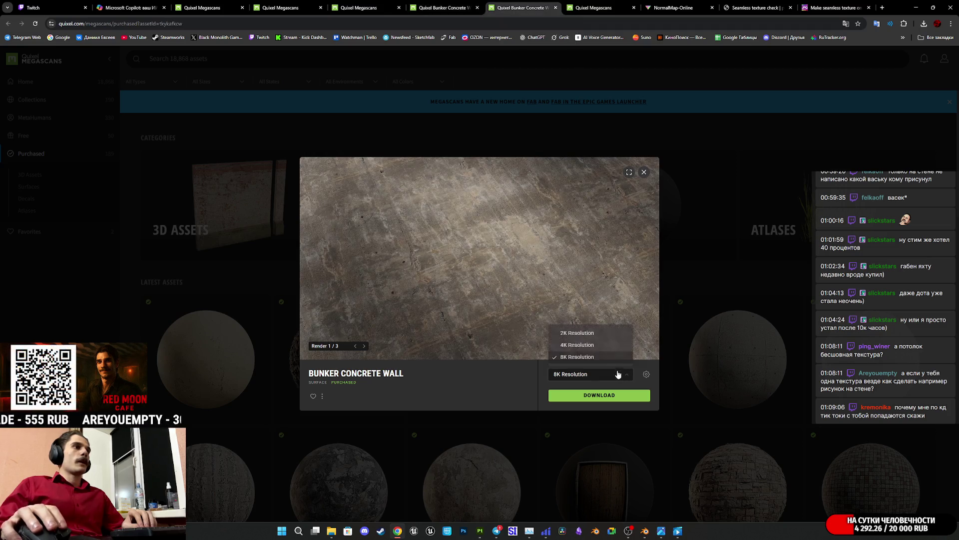
click(584, 334)
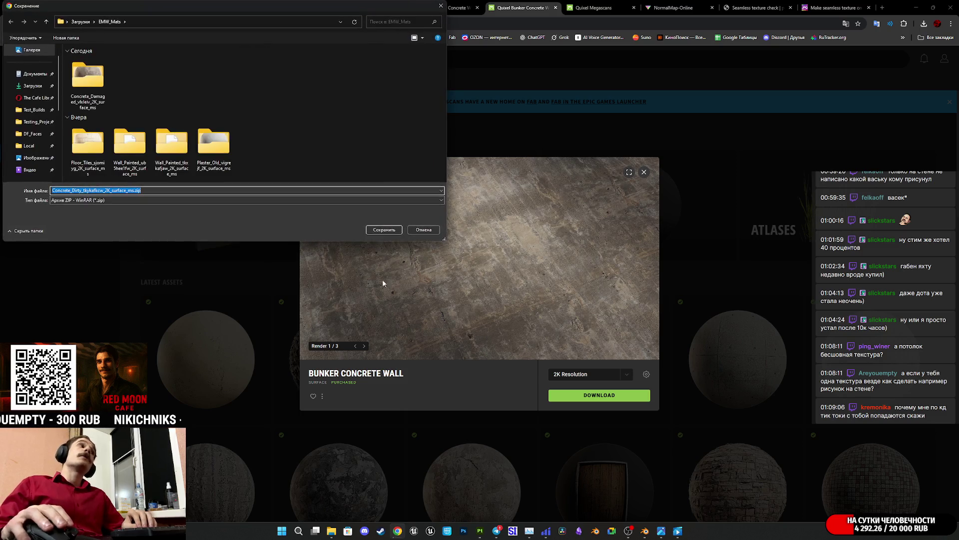
- Save the 2K Bunker Concrete Wall zip into Downloads\EMW_Mats, then return to Substance 3D Painter
click(381, 230)
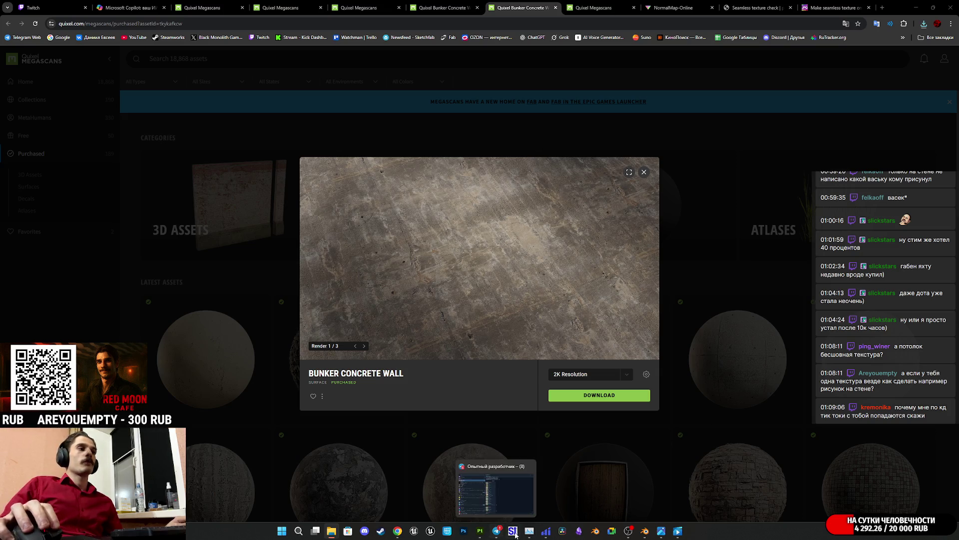
click(481, 531)
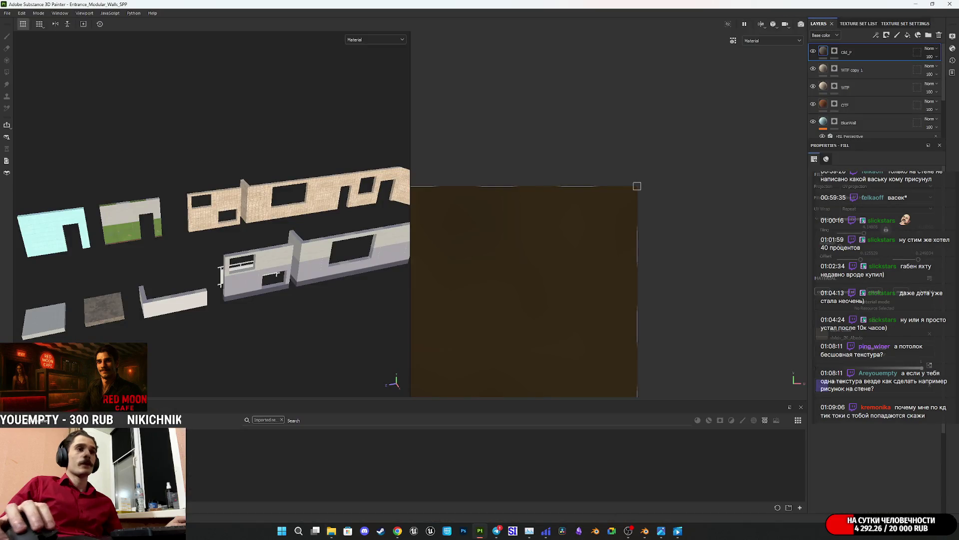
- Import the concrete Albedo and Normal maps as textures into project Entrance_Modular_Walls_SPP
drag(854, 460, 727, 457)
click(581, 192)
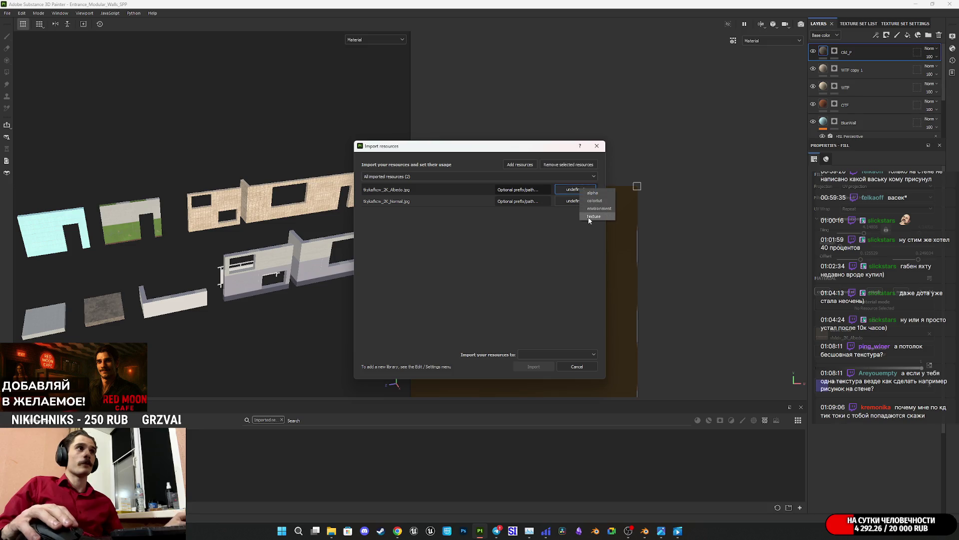
click(577, 200)
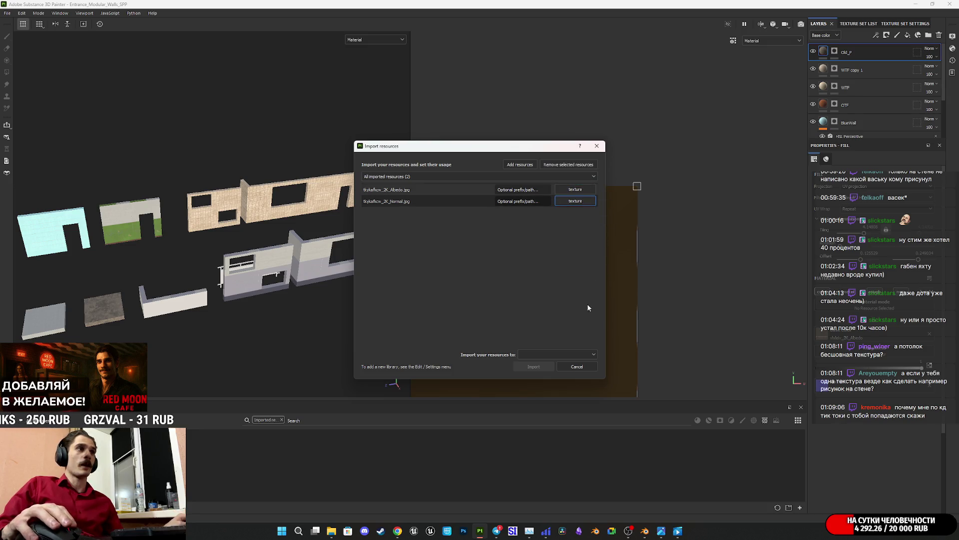
click(591, 356)
click(563, 370)
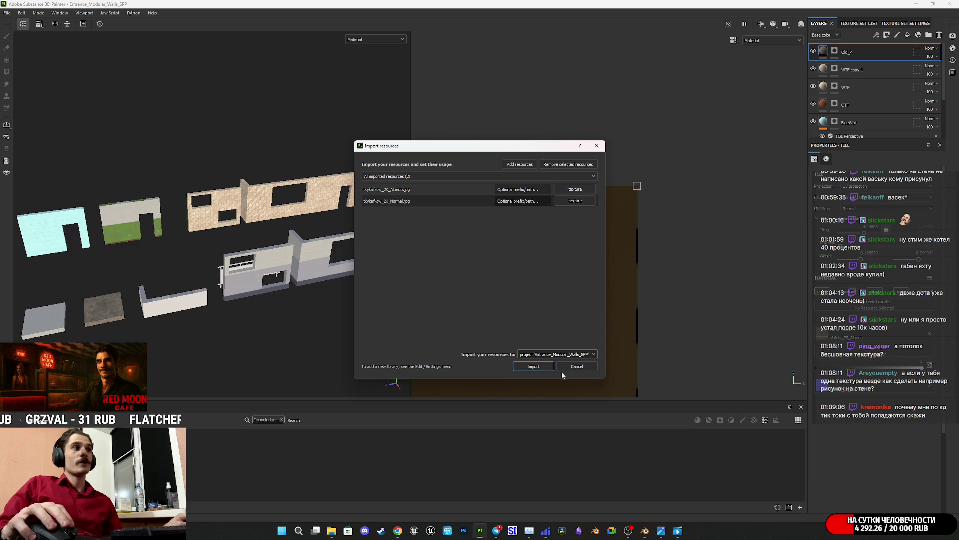
click(542, 368)
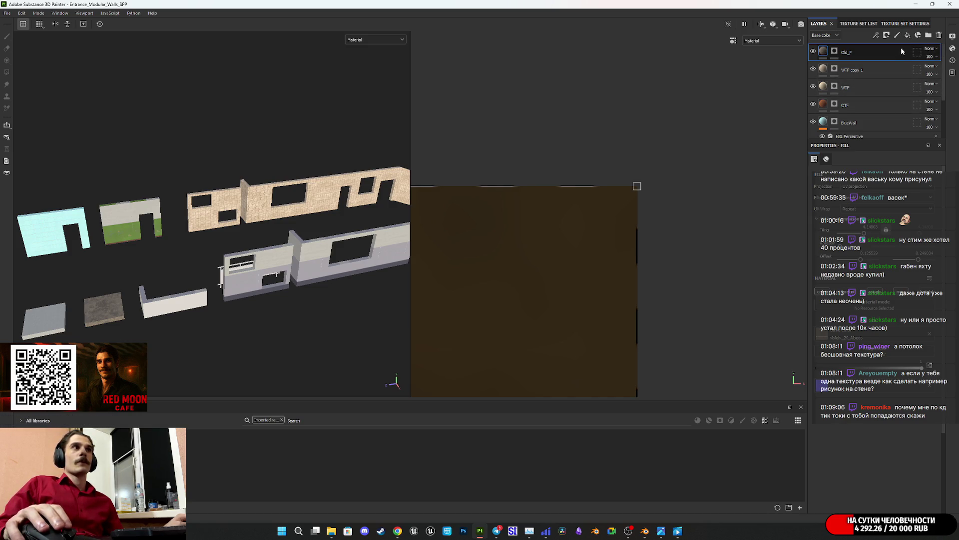
- Add Fill layer 3 above Old_P with its metallic channel turned off
scroll(539, 230, down, 5)
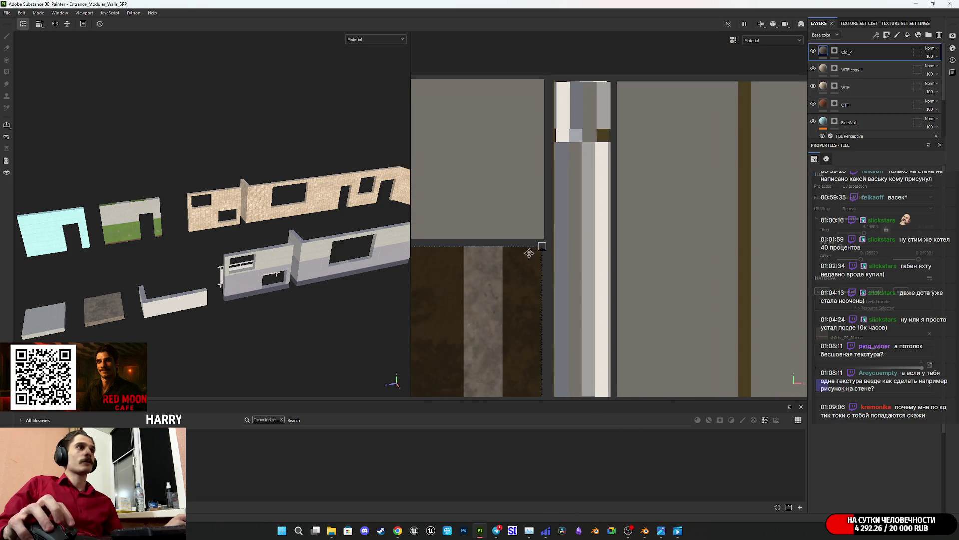
middle_drag(503, 292, 574, 261)
scroll(620, 220, down, 2)
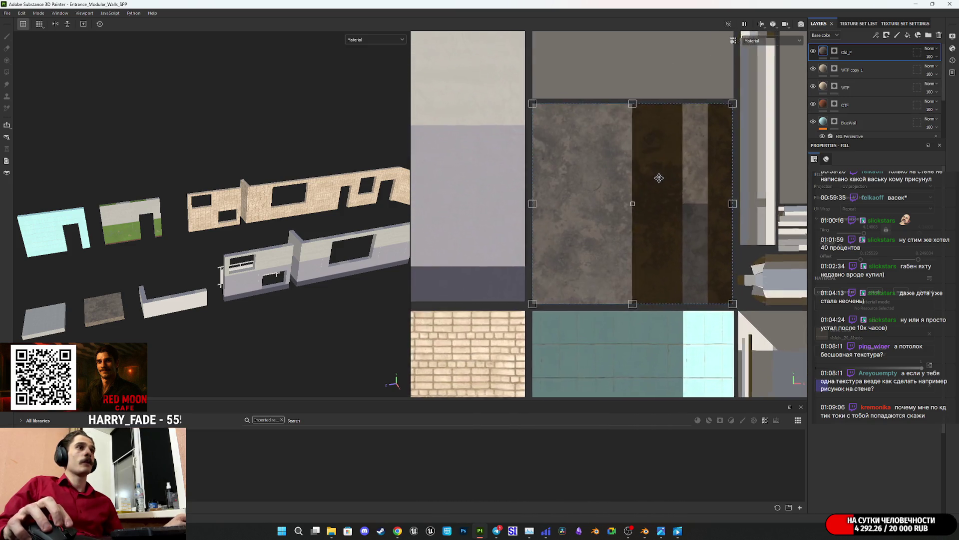
scroll(612, 213, down, 2)
mouse_move(612, 213)
middle_down()
mouse_move(718, 136)
mouse_move(714, 158)
middle_up()
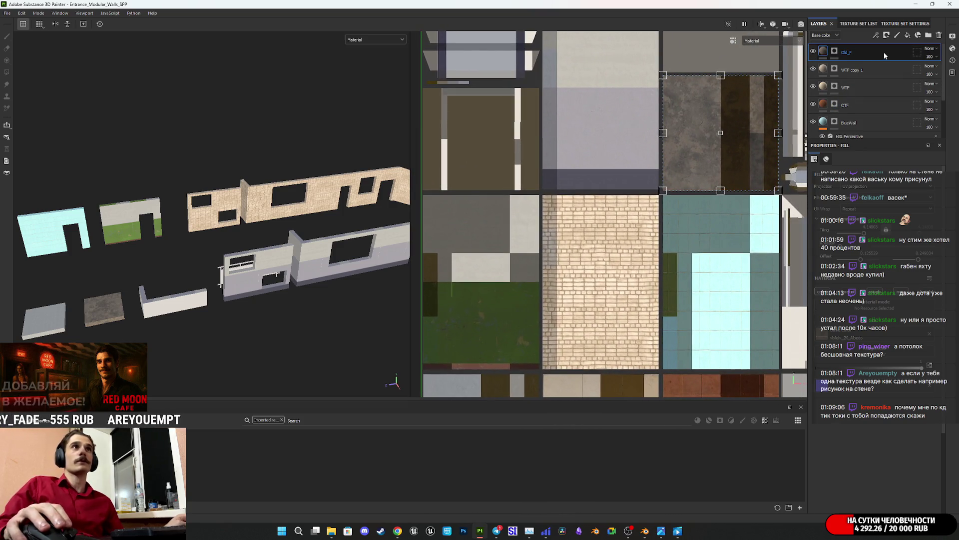
click(908, 35)
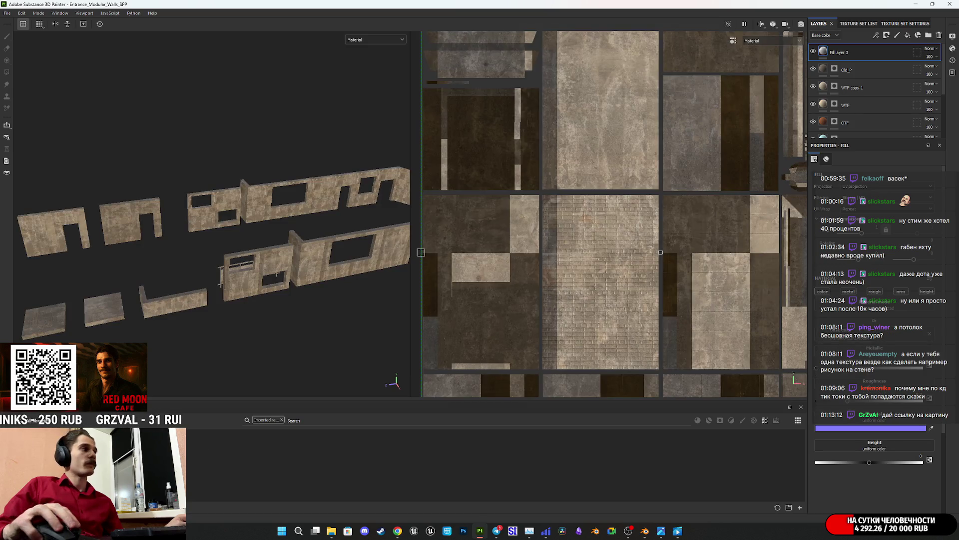
click(856, 291)
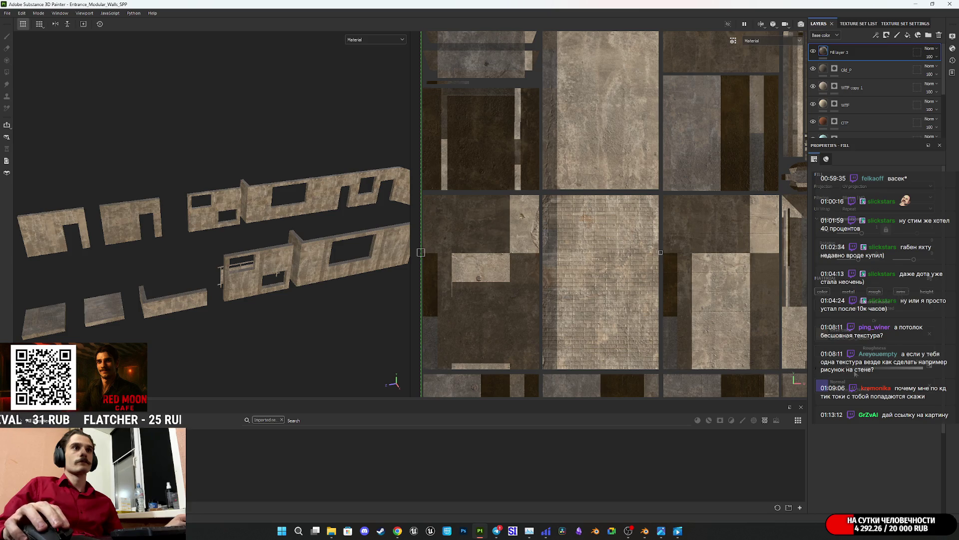
- Give Fill layer 3 a black mask
right_click(835, 52)
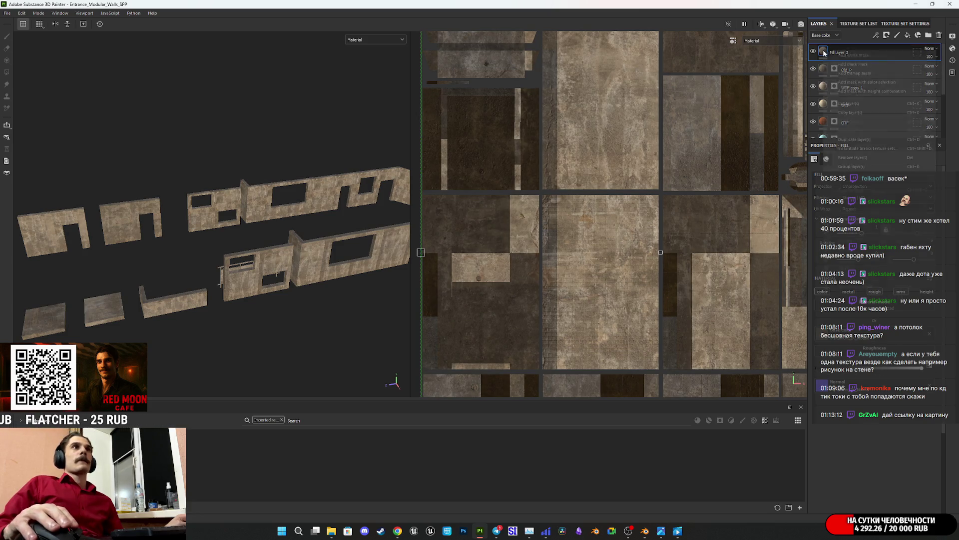
click(851, 64)
alt+drag(305, 232, 336, 235)
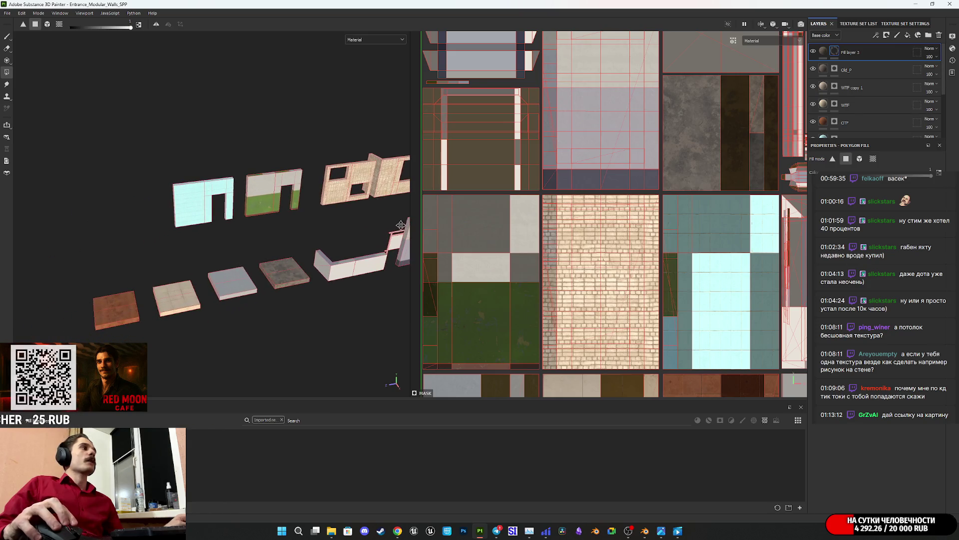
- Polygon-fill both stair pieces into Fill layer 3's mask, then select the layer's content
scroll(208, 250, up, 5)
mouse_move(275, 223)
middle_down()
mouse_move(271, 266)
mouse_move(246, 293)
mouse_move(60, 306)
mouse_move(64, 270)
middle_up()
scroll(271, 266, up, 4)
scroll(64, 268, down, 5)
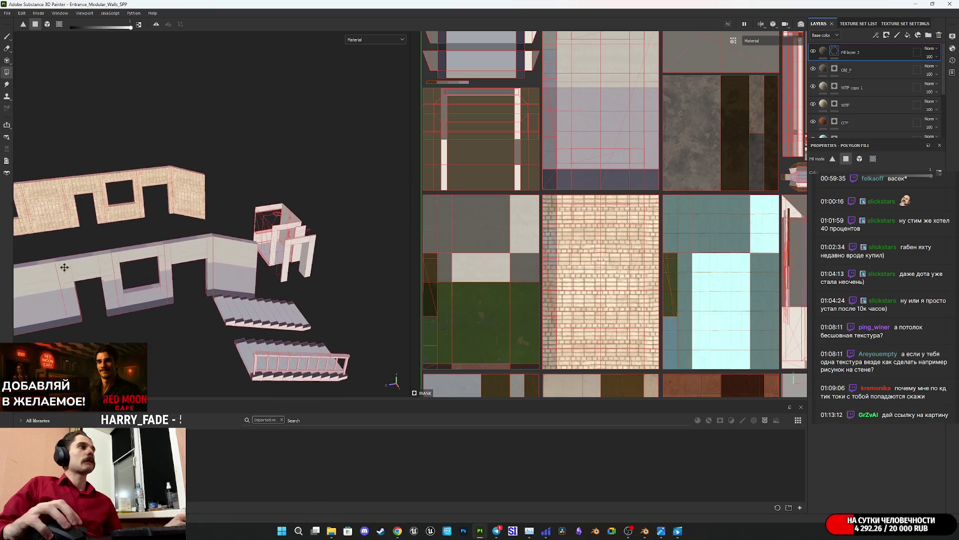
scroll(247, 326, up, 5)
mouse_move(247, 325)
alt+mouse_down()
mouse_move(86, 326)
mouse_move(306, 249)
mouse_move(264, 311)
alt+mouse_up()
drag(222, 347, 202, 263)
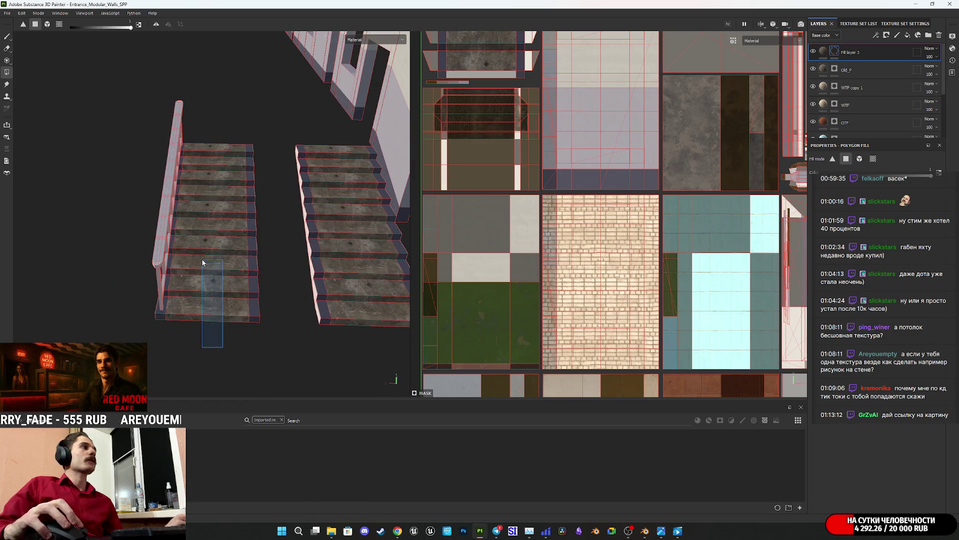
click(823, 51)
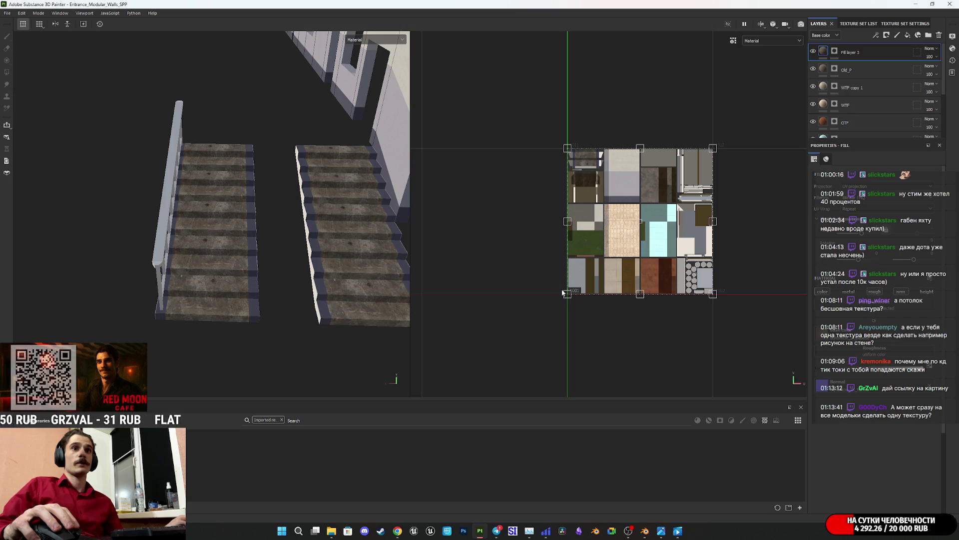
- Shrink and reposition the concrete fill's projection in the 2D view, checking the stairs
mouse_move(567, 294)
mouse_down()
mouse_move(683, 204)
mouse_move(601, 229)
mouse_up()
scroll(600, 200, up, 5)
scroll(245, 272, up, 4)
alt+drag(244, 272, 247, 235)
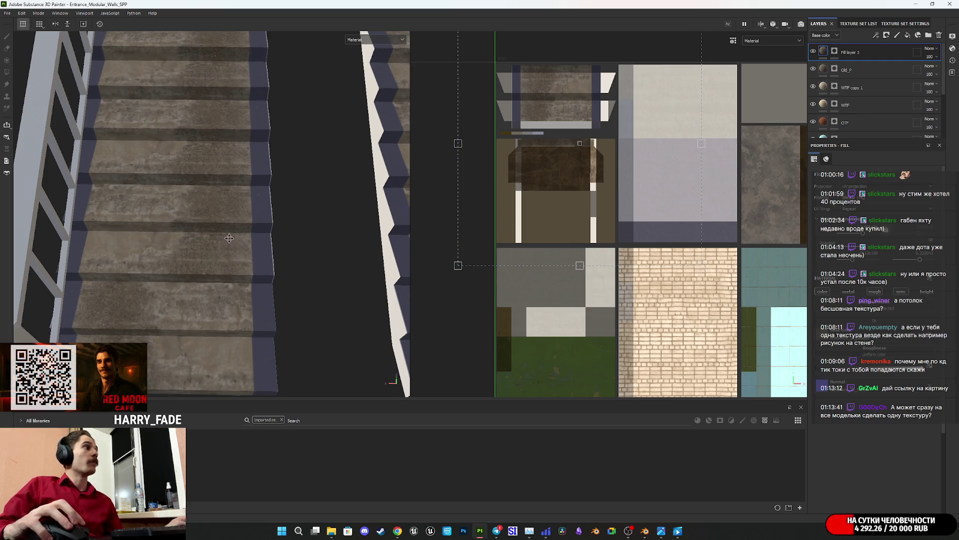
alt+drag(229, 237, 254, 295)
alt+drag(244, 236, 356, 216)
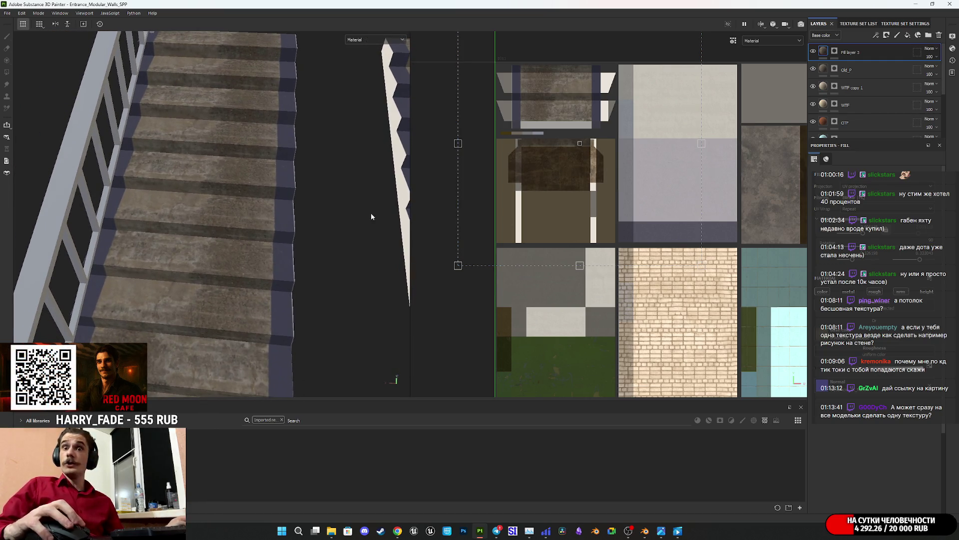
scroll(236, 211, down, 3)
scroll(262, 283, up, 5)
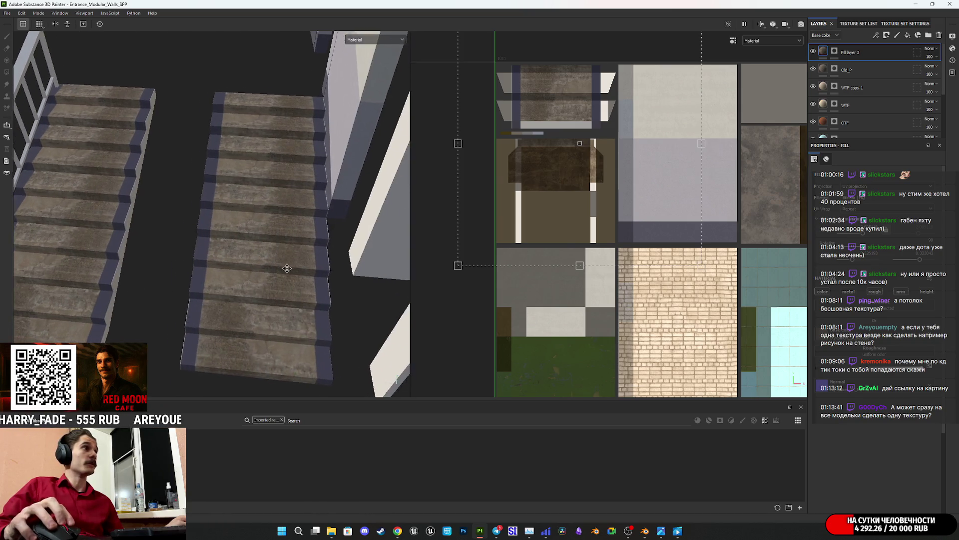
alt+drag(261, 285, 287, 287)
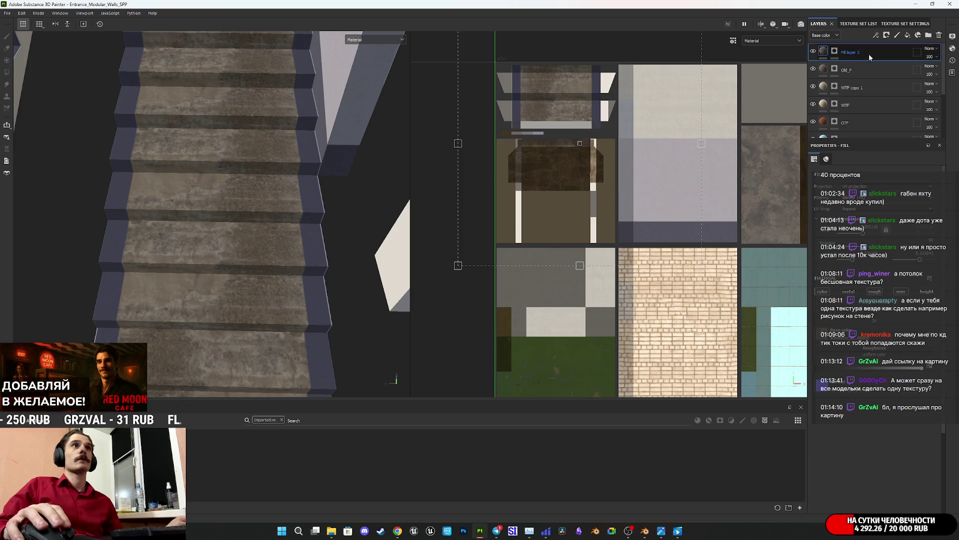
- Frame the whole scene and inspect the walls and stairs from several angles
scroll(567, 175, up, 3)
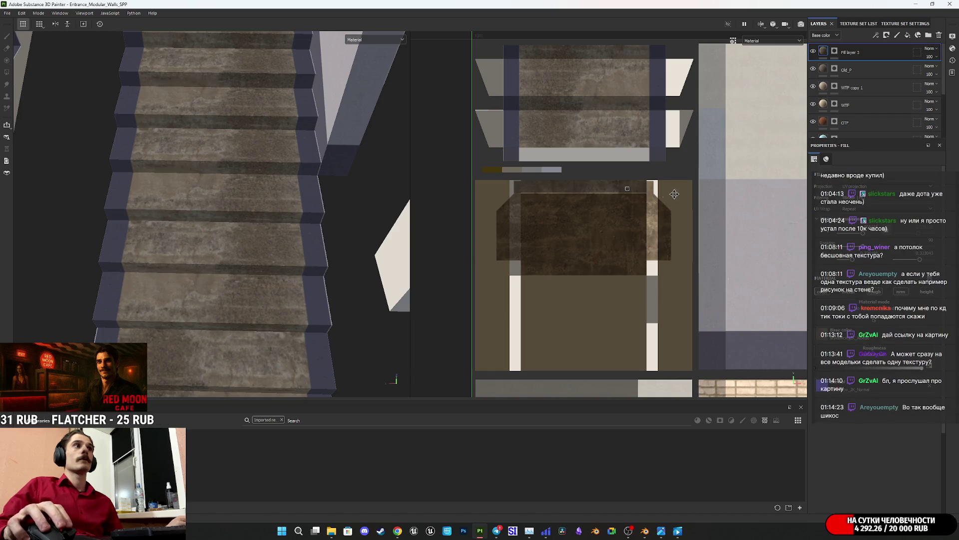
key(f)
mouse_move(339, 242)
alt+mouse_down()
mouse_move(397, 198)
mouse_move(177, 228)
alt+mouse_up()
middle_drag(284, 270, 303, 292)
mouse_move(210, 272)
alt+mouse_down()
mouse_move(109, 277)
mouse_move(213, 284)
alt+mouse_up()
alt+middle_drag(270, 324, 256, 268)
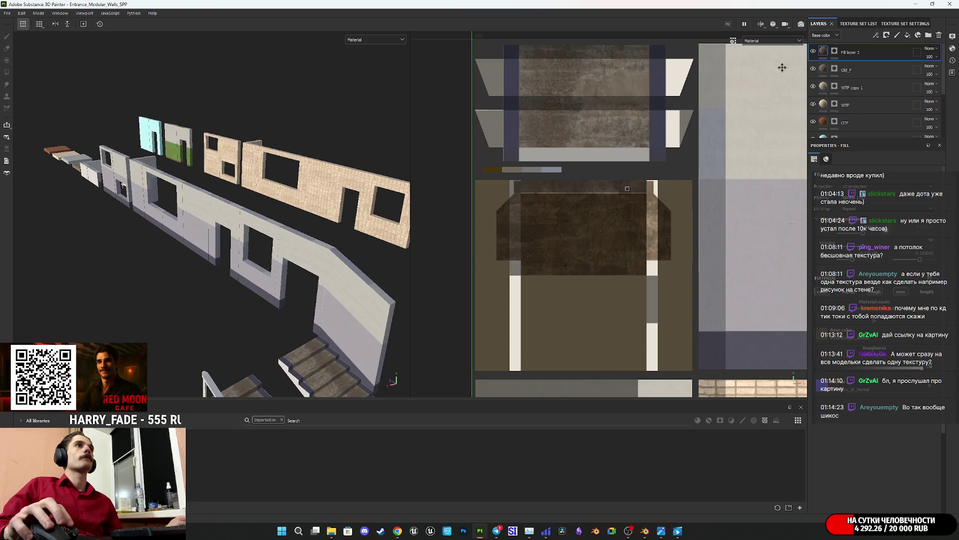
- Set the polygon mask fill value to 0 and mask out the dark lower UV island
key(4)
scroll(573, 251, up, 3)
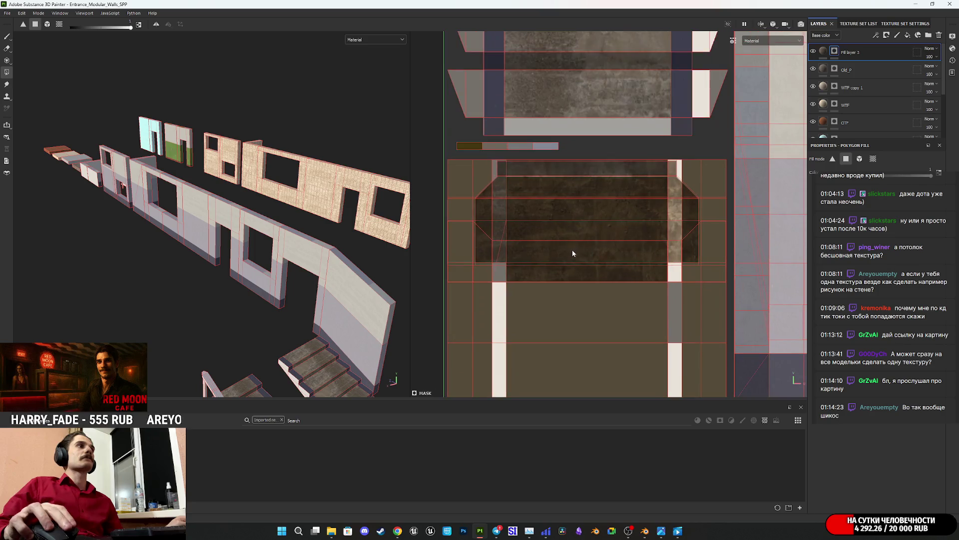
scroll(572, 250, down, 2)
scroll(592, 249, up, 3)
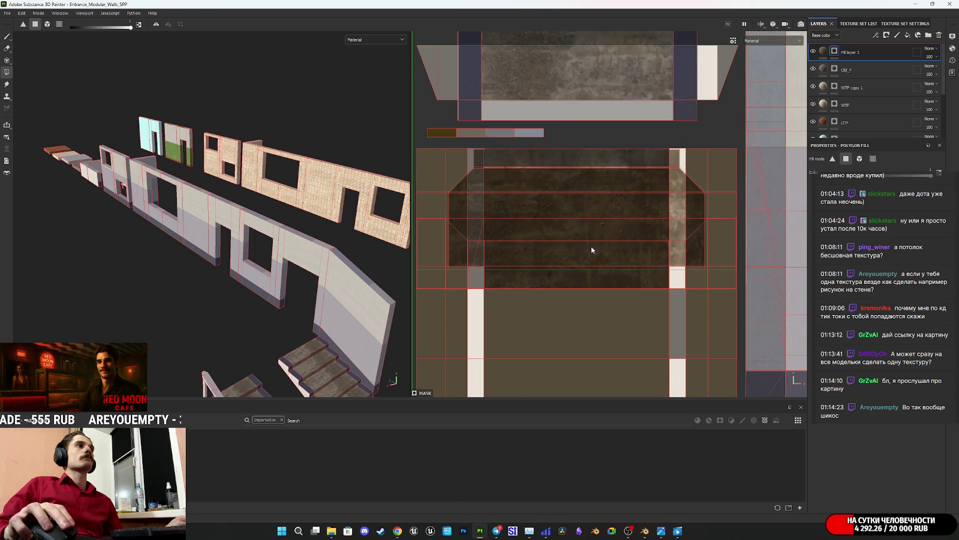
scroll(565, 237, up, 2)
scroll(567, 235, down, 4)
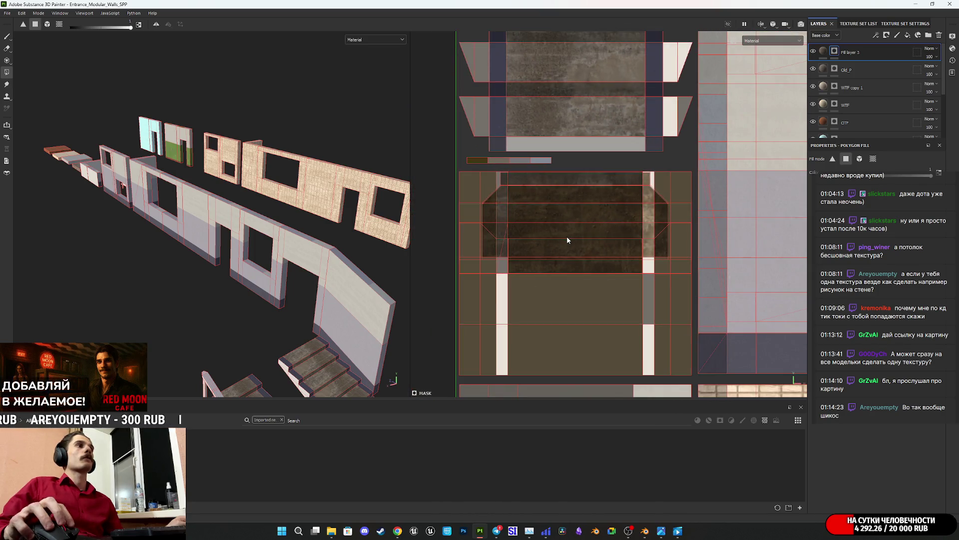
mouse_move(270, 319)
alt+mouse_down()
mouse_move(344, 120)
mouse_move(360, 190)
alt+mouse_up()
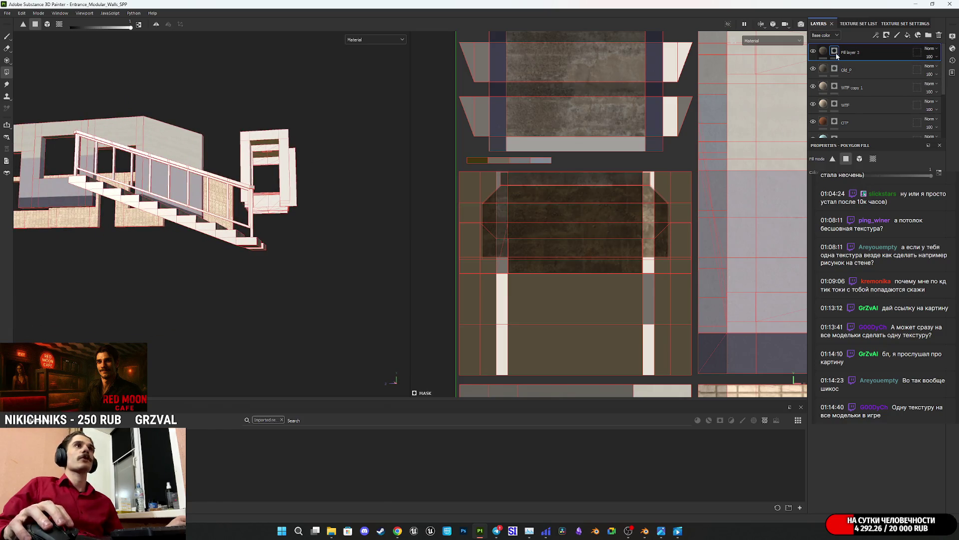
drag(940, 176, 843, 229)
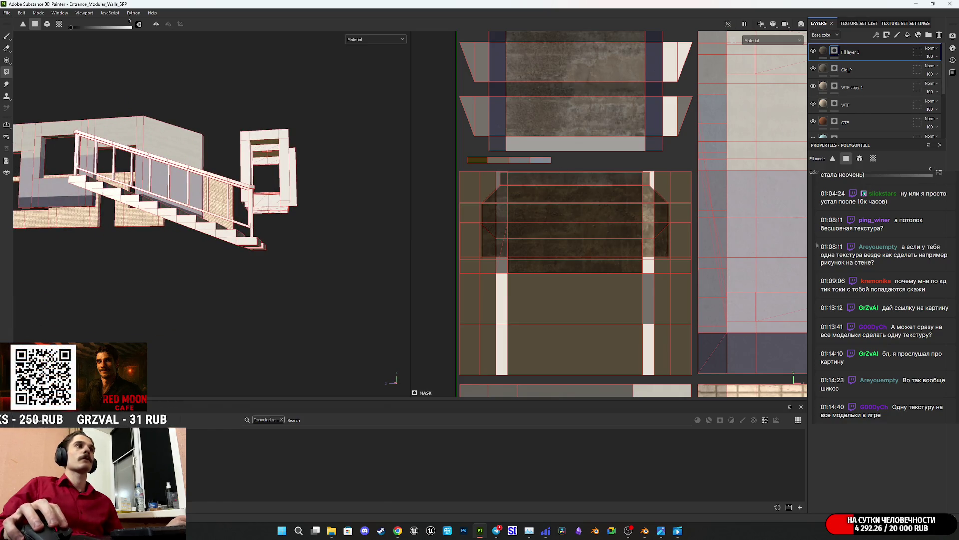
click(520, 197)
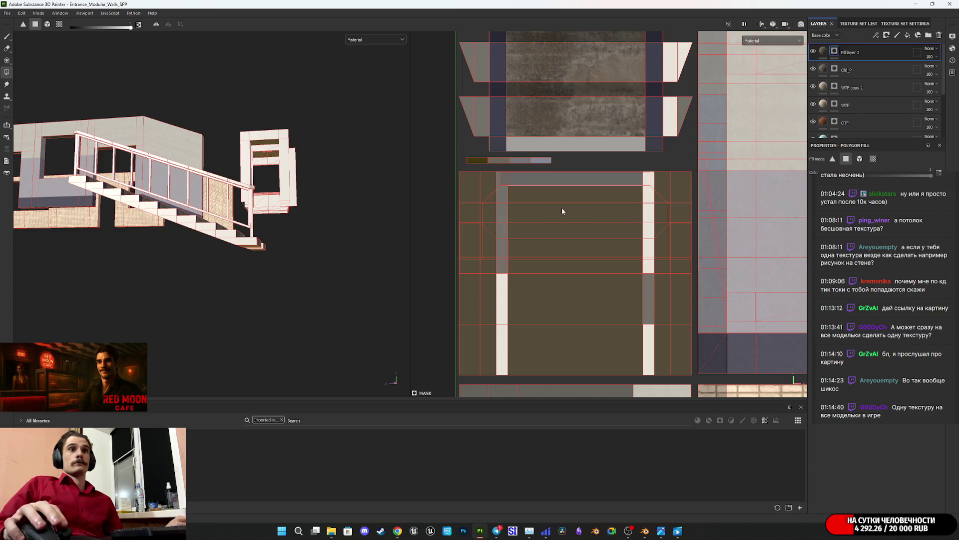
- View both staircases frontally and bring up Fill layer 3's blend modes
alt+drag(319, 218, 220, 265)
scroll(232, 245, up, 5)
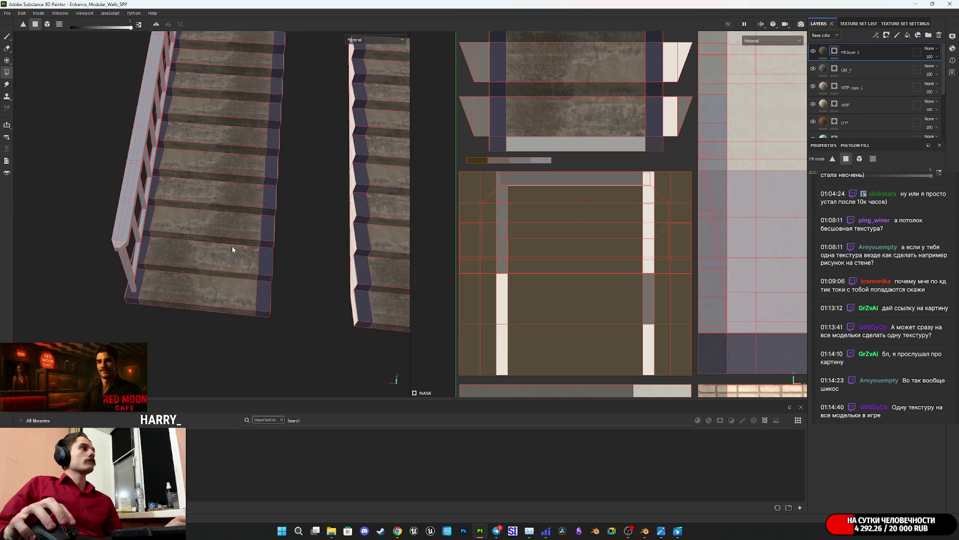
scroll(283, 299, up, 5)
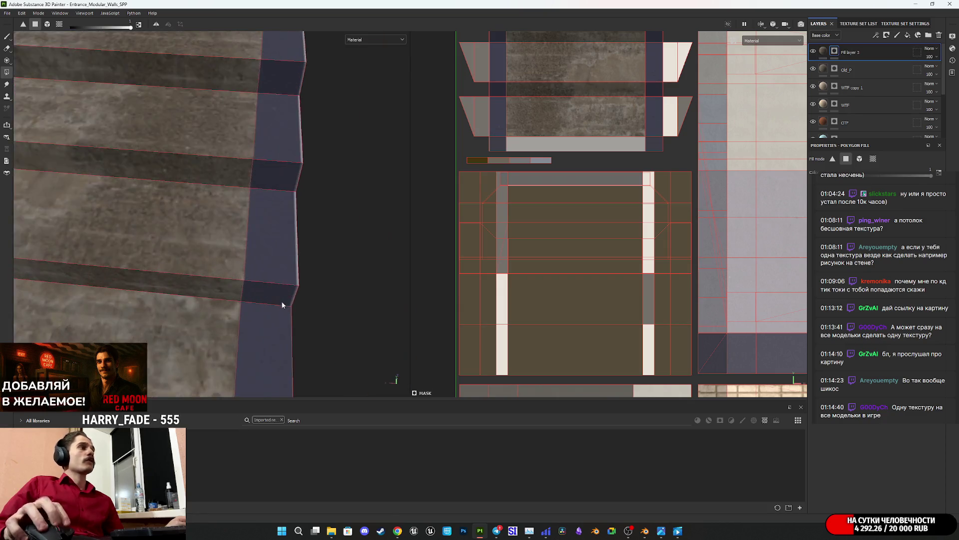
scroll(268, 336, down, 5)
scroll(232, 342, up, 4)
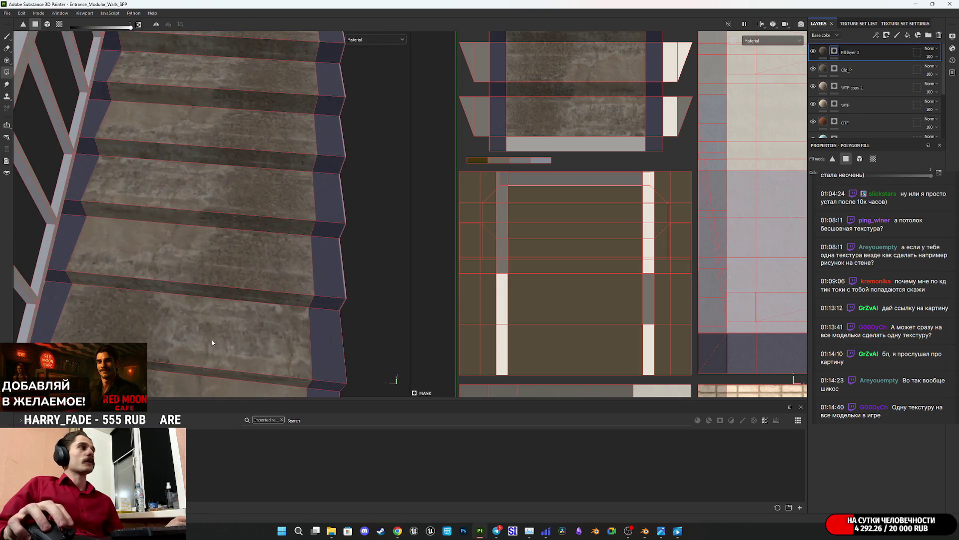
alt+drag(208, 344, 225, 280)
scroll(224, 280, down, 3)
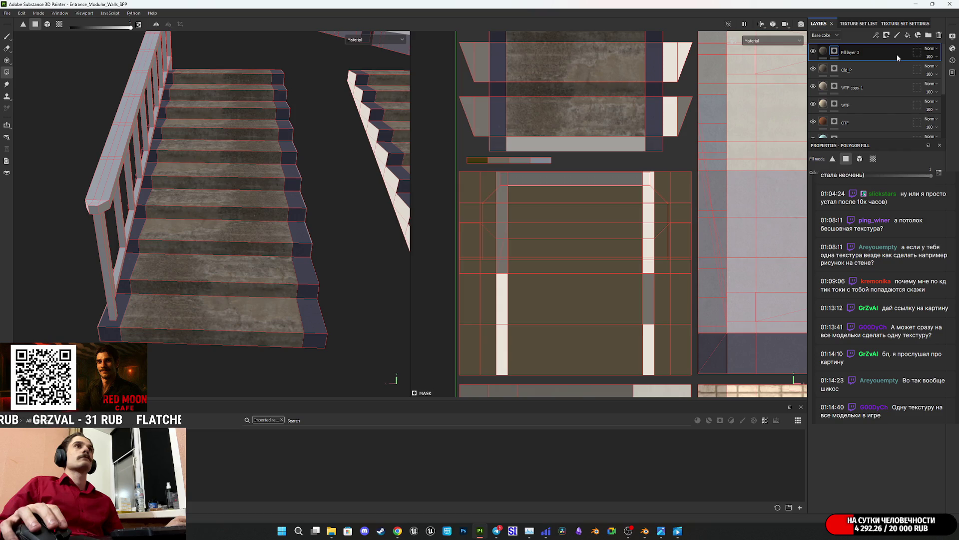
click(928, 49)
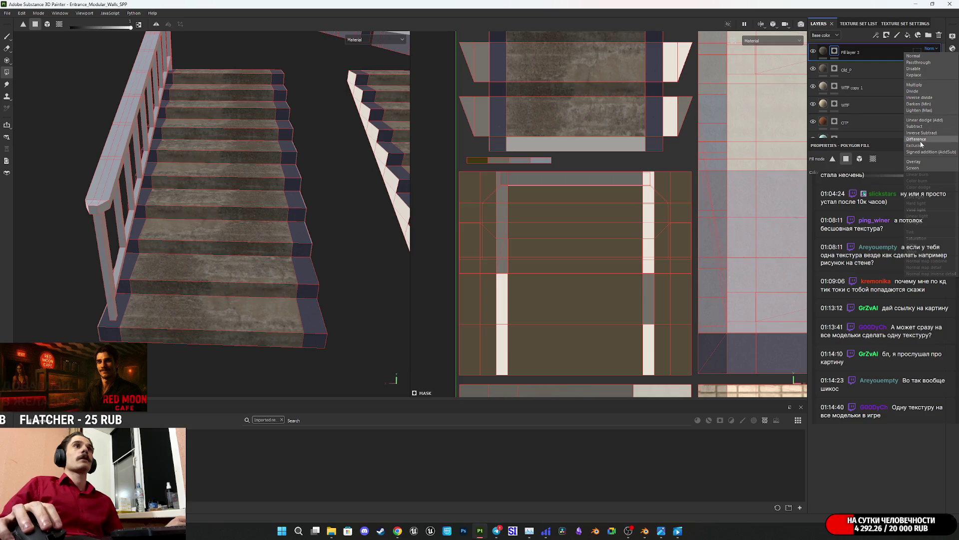
- Set Fill layer 3 to Overlay and fill the stairs' side faces into its mask
click(923, 162)
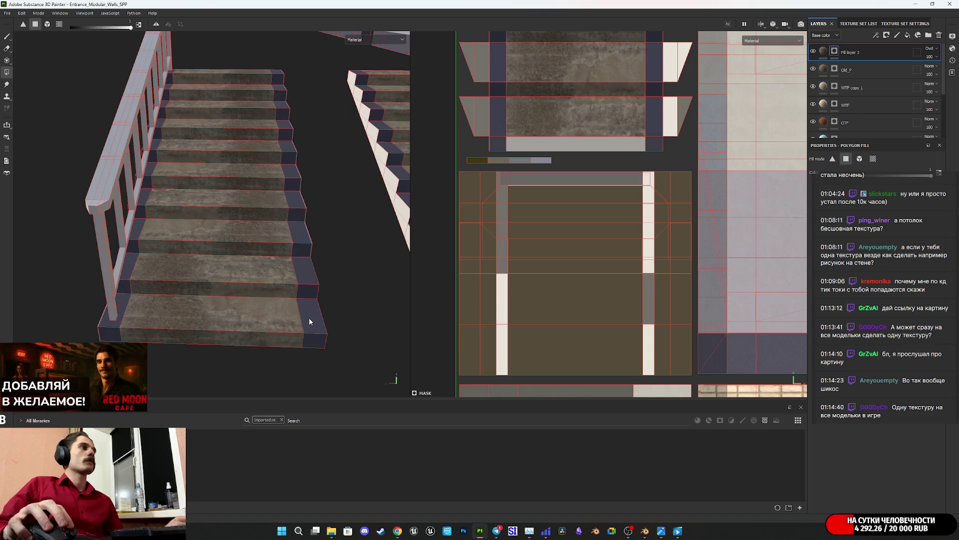
drag(308, 338, 283, 146)
scroll(260, 200, up, 8)
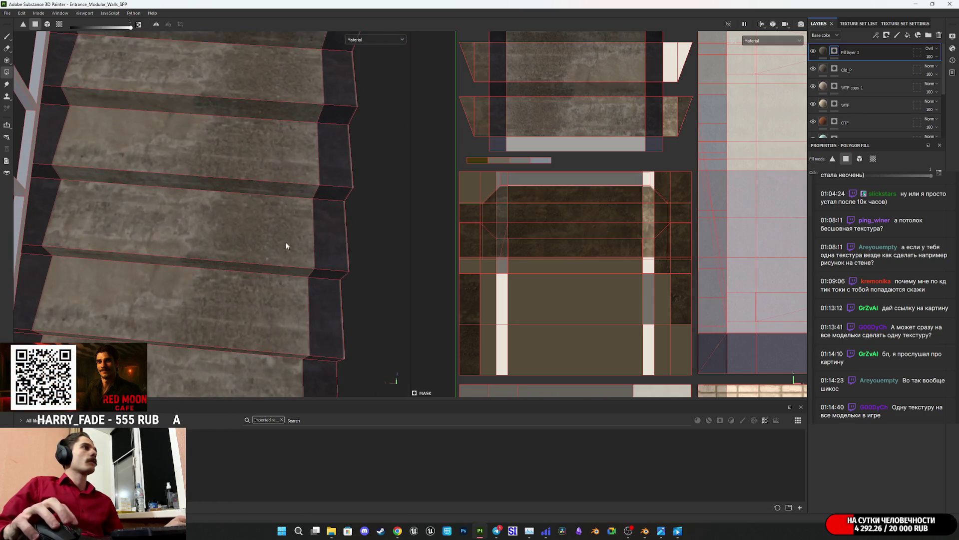
scroll(286, 245, up, 3)
scroll(268, 289, down, 5)
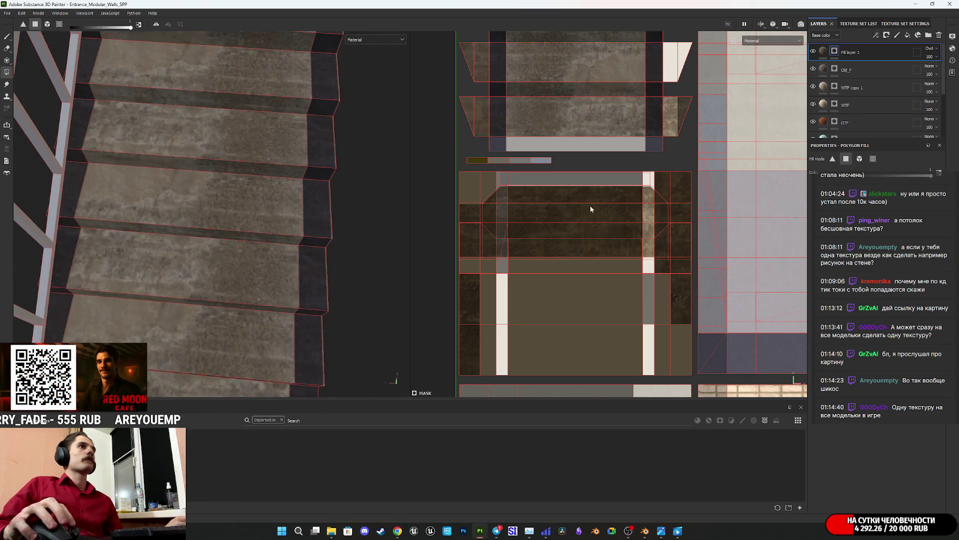
- Try Screen, then cycle Fill layer 3's blend modes and settle on Color Dodge
click(931, 48)
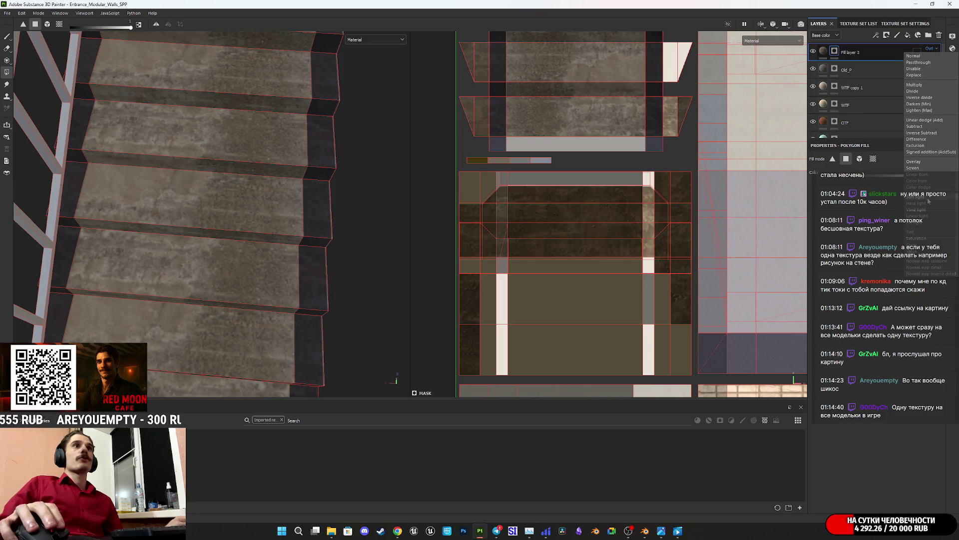
click(922, 168)
scroll(933, 51, down, 2)
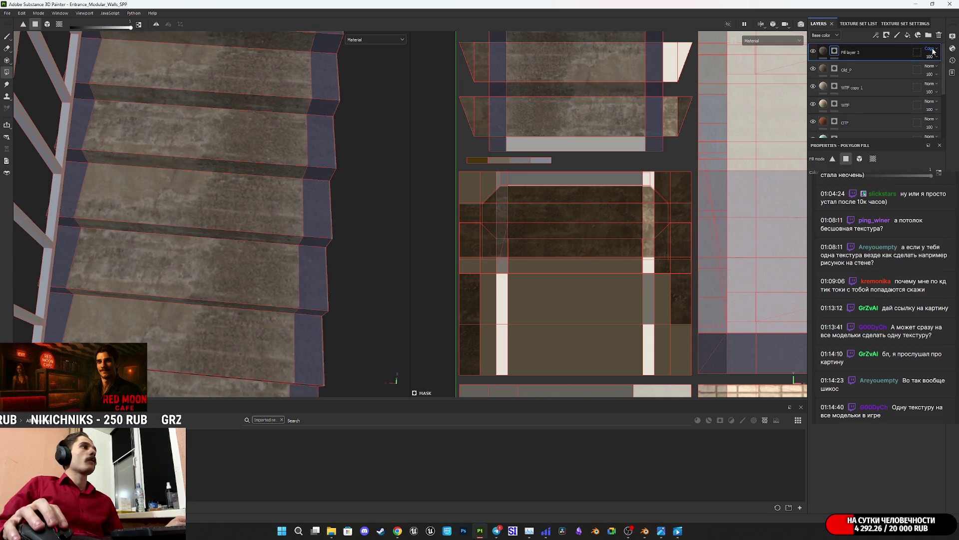
scroll(932, 51, down, 1)
scroll(933, 52, up, 1)
scroll(932, 51, down, 2)
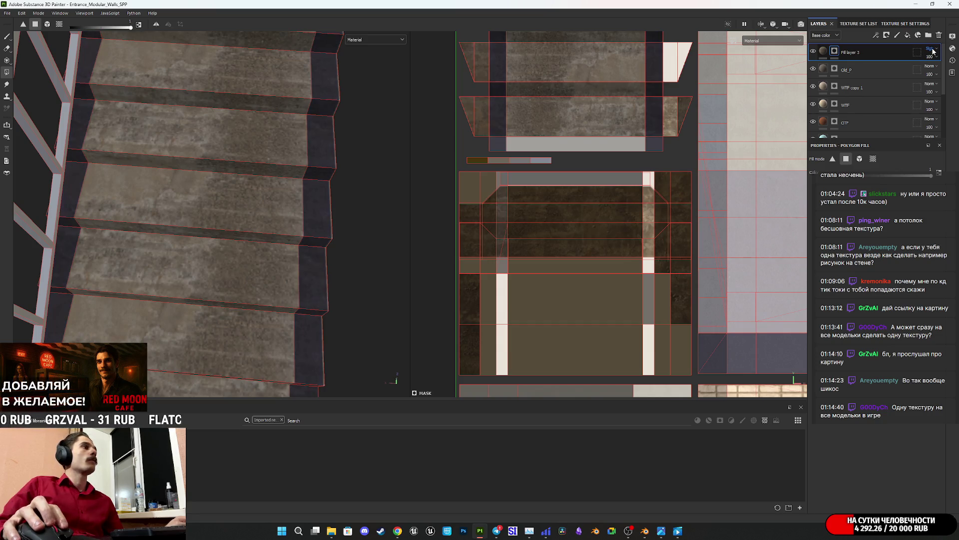
scroll(933, 51, up, 5)
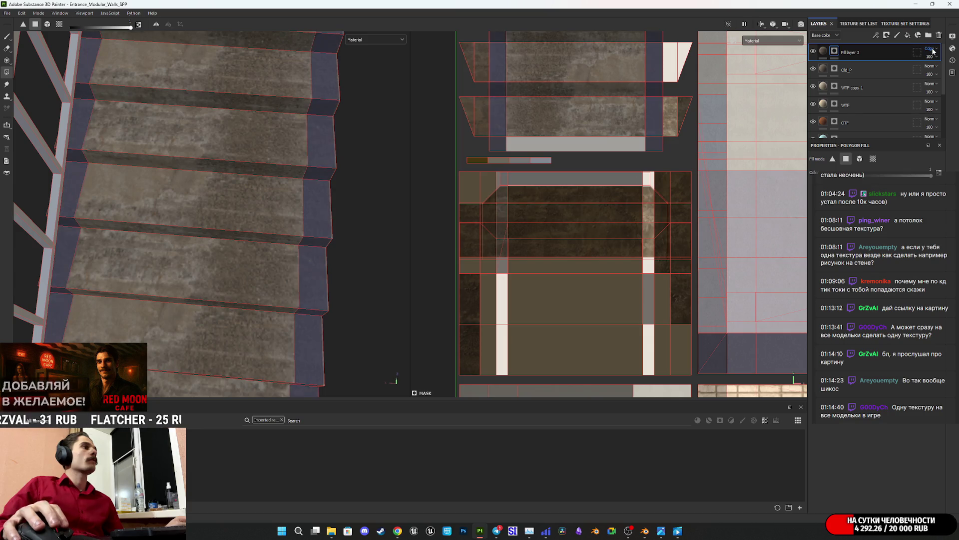
scroll(933, 51, up, 5)
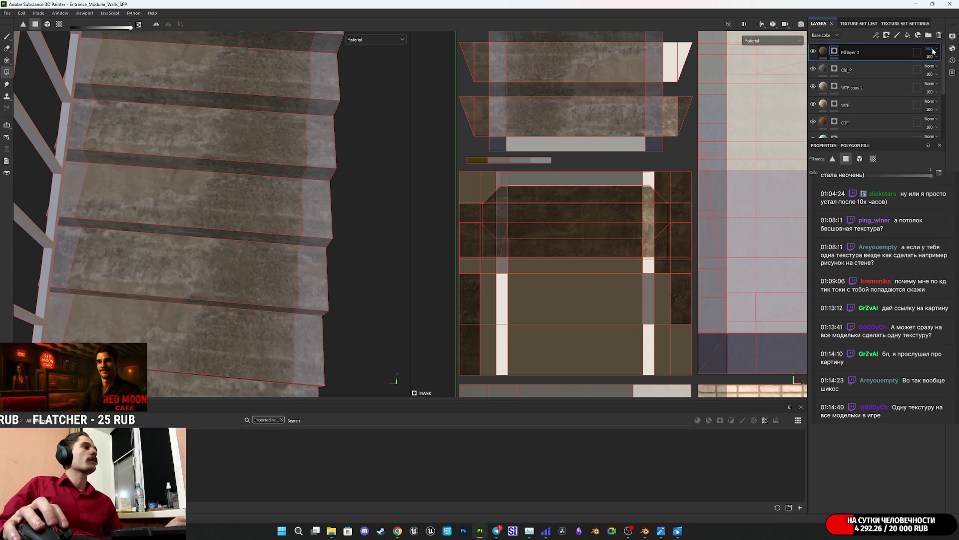
scroll(933, 51, up, 5)
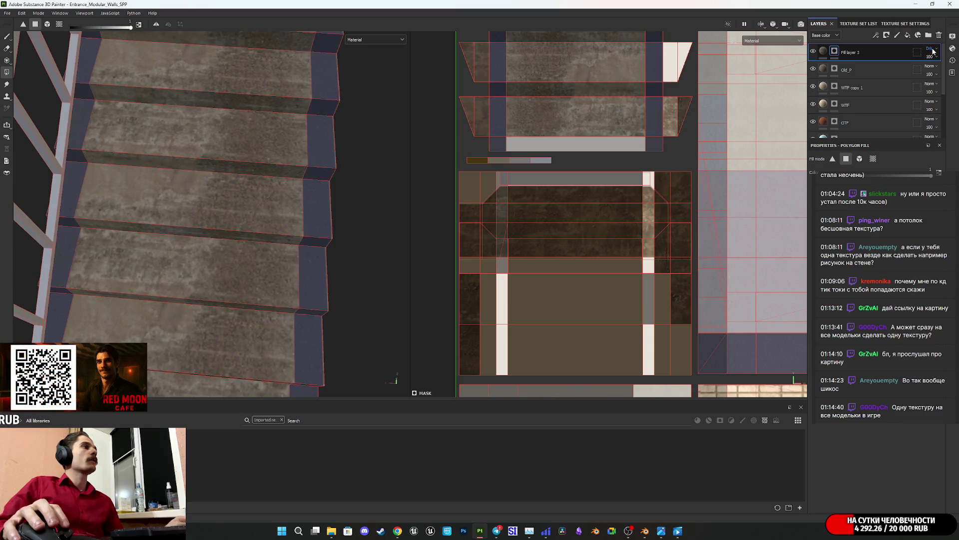
scroll(933, 51, up, 1)
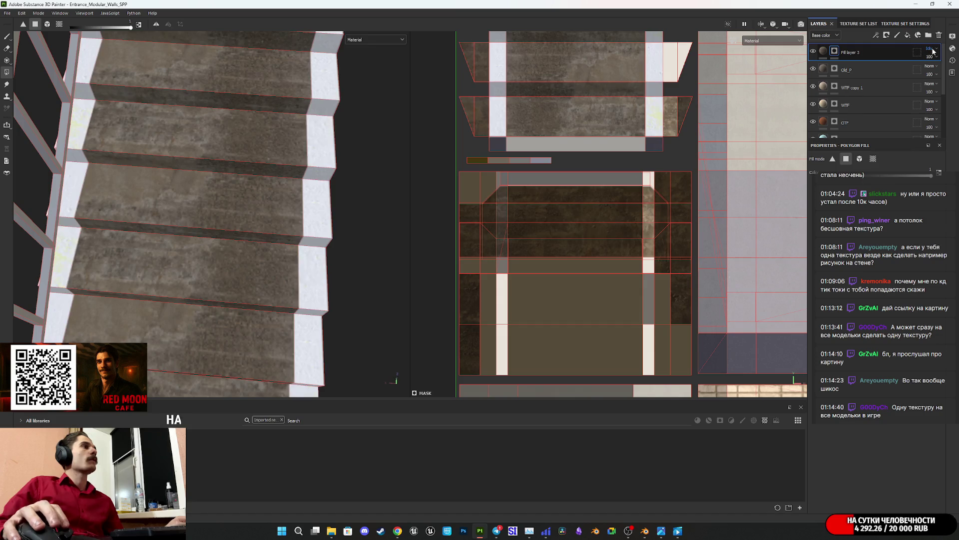
scroll(932, 52, up, 5)
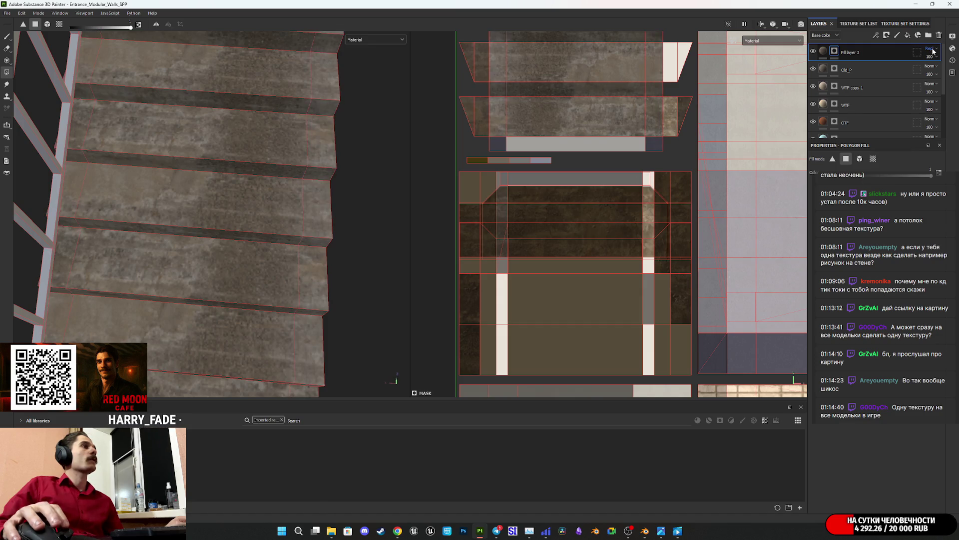
scroll(933, 52, up, 2)
scroll(932, 51, down, 10)
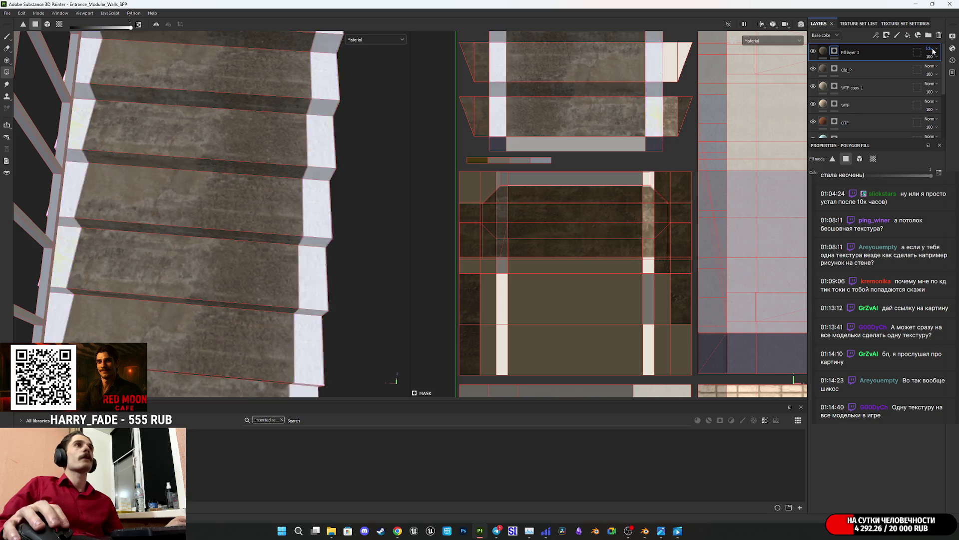
scroll(932, 51, down, 4)
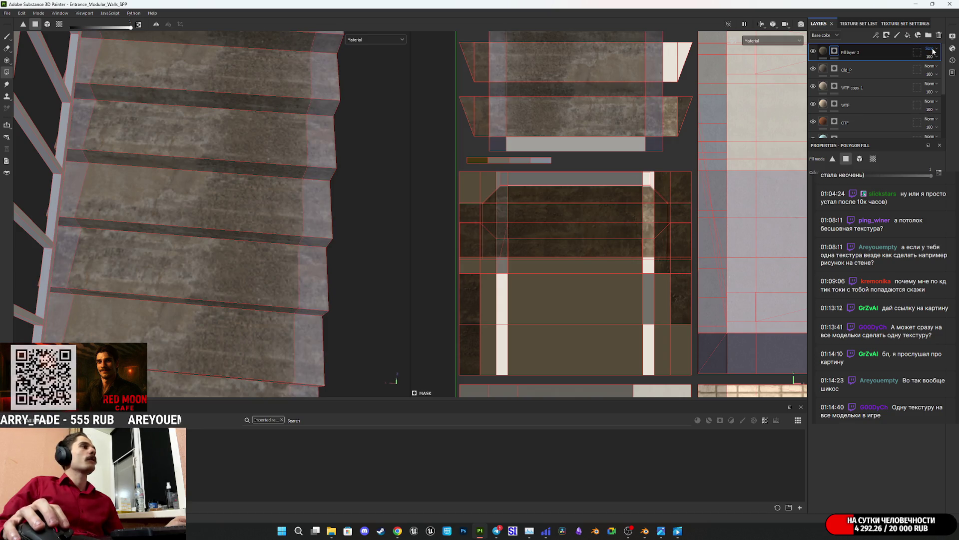
scroll(933, 52, down, 2)
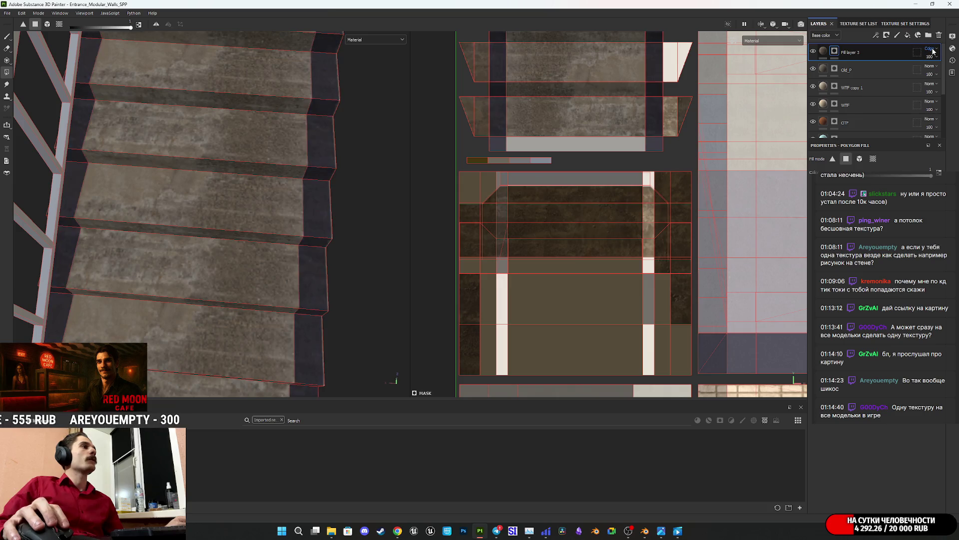
mouse_move(428, 195)
alt+mouse_down()
mouse_move(255, 282)
mouse_move(296, 161)
mouse_move(260, 215)
mouse_move(202, 169)
mouse_move(193, 133)
mouse_move(250, 75)
mouse_move(274, 144)
alt+mouse_up()
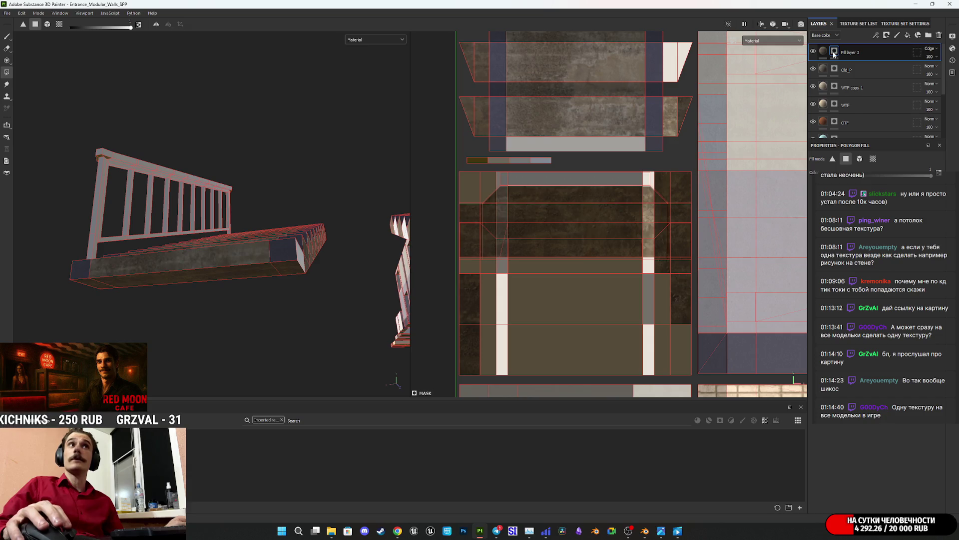
- Fill a rectangle of UV faces into the mask and switch to the layer's content
click(939, 172)
mouse_move(676, 361)
mouse_down()
mouse_move(531, 252)
mouse_move(469, 188)
mouse_up()
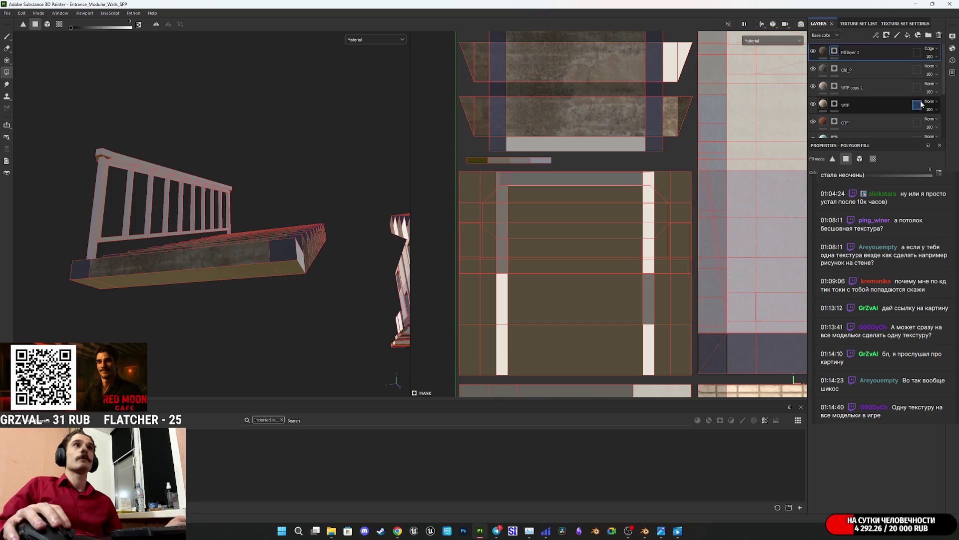
click(824, 53)
mouse_move(270, 243)
alt+mouse_down()
mouse_move(253, 203)
mouse_move(289, 232)
mouse_move(349, 250)
mouse_move(283, 311)
mouse_move(223, 201)
mouse_move(368, 347)
mouse_move(380, 329)
alt+mouse_up()
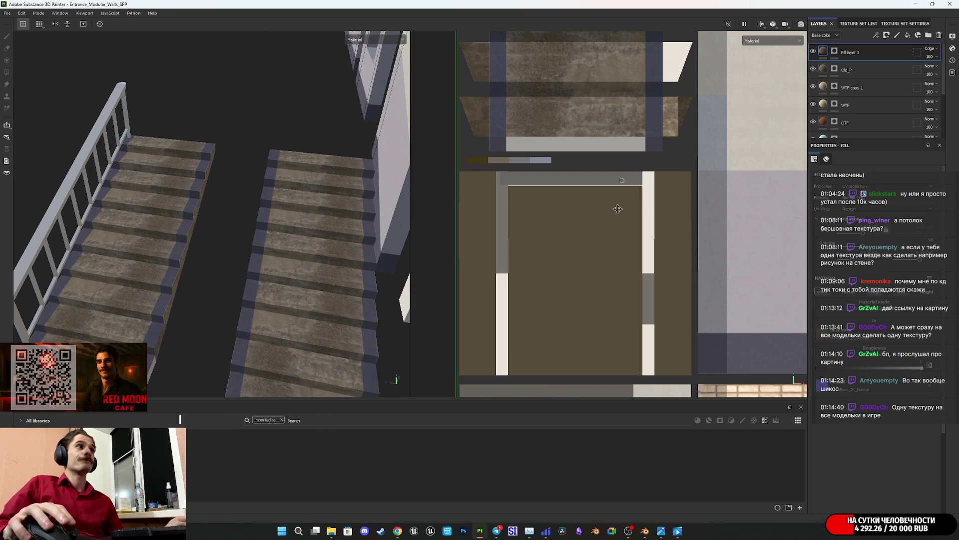
scroll(622, 204, down, 3)
- Shift the projected concrete left on the UVs and return to polygon-filling the mask
mouse_move(612, 218)
mouse_down()
mouse_move(559, 230)
mouse_move(569, 246)
mouse_move(545, 131)
mouse_move(569, 225)
mouse_up()
mouse_move(309, 238)
alt+mouse_down()
mouse_move(208, 216)
mouse_move(195, 200)
mouse_move(182, 231)
mouse_move(275, 257)
mouse_move(250, 279)
mouse_move(343, 226)
mouse_move(322, 267)
alt+mouse_up()
key(4)
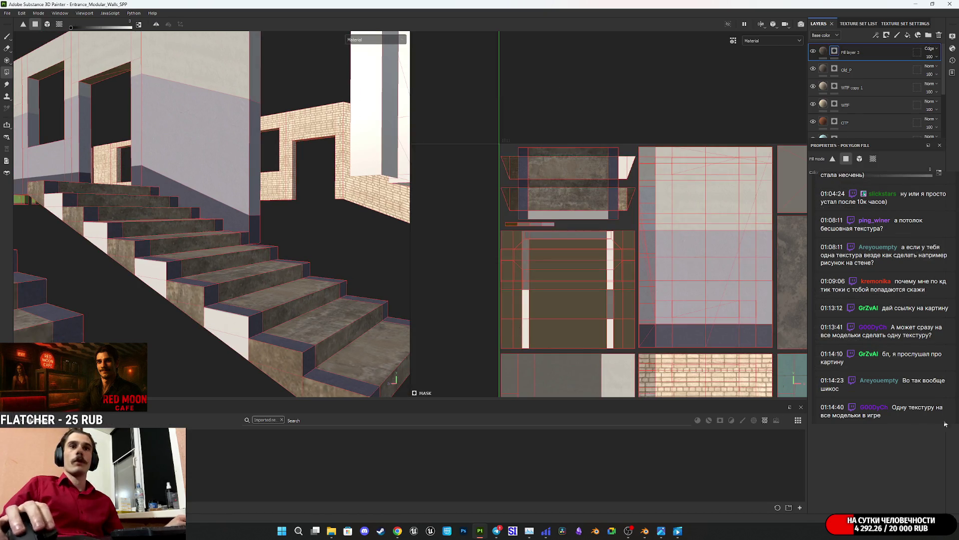
mouse_move(404, 534)
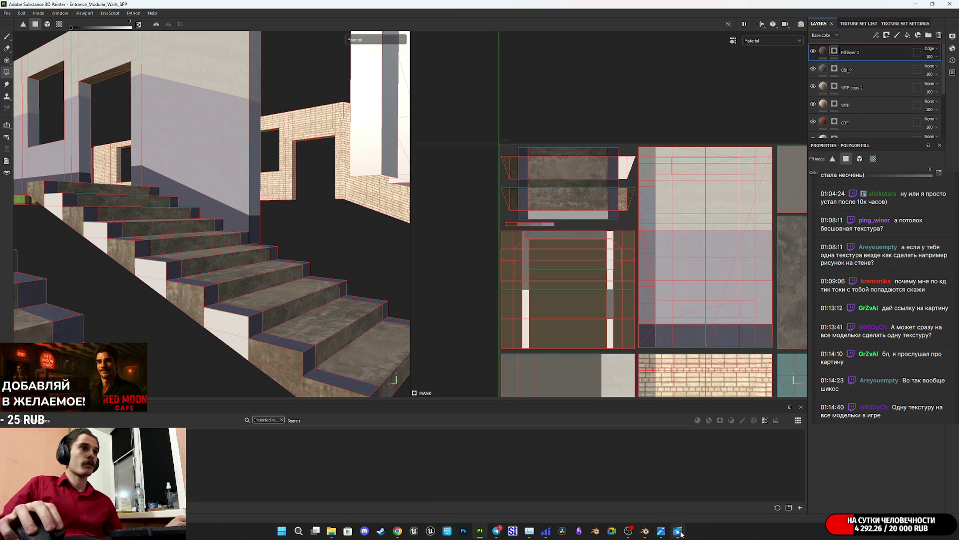
click(678, 472)
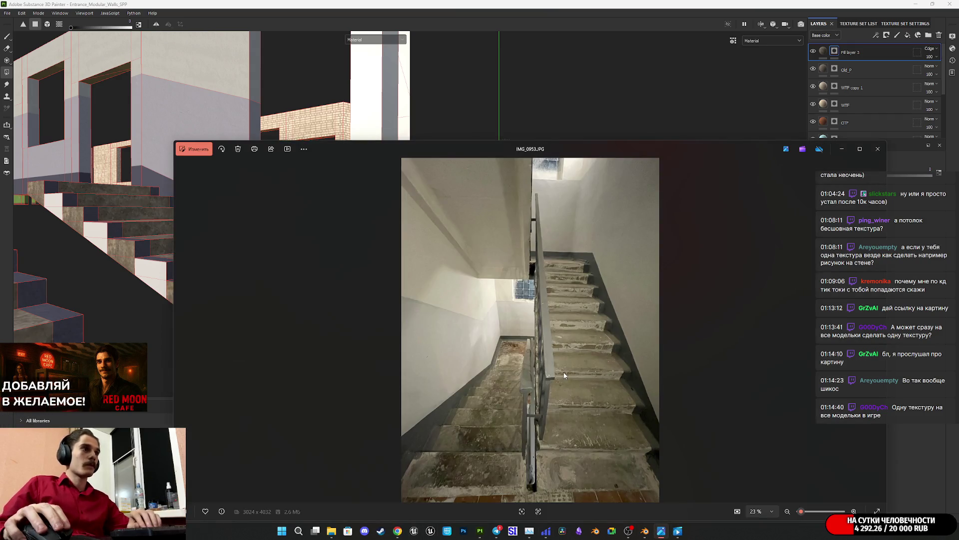
key(Left)
key(Left)
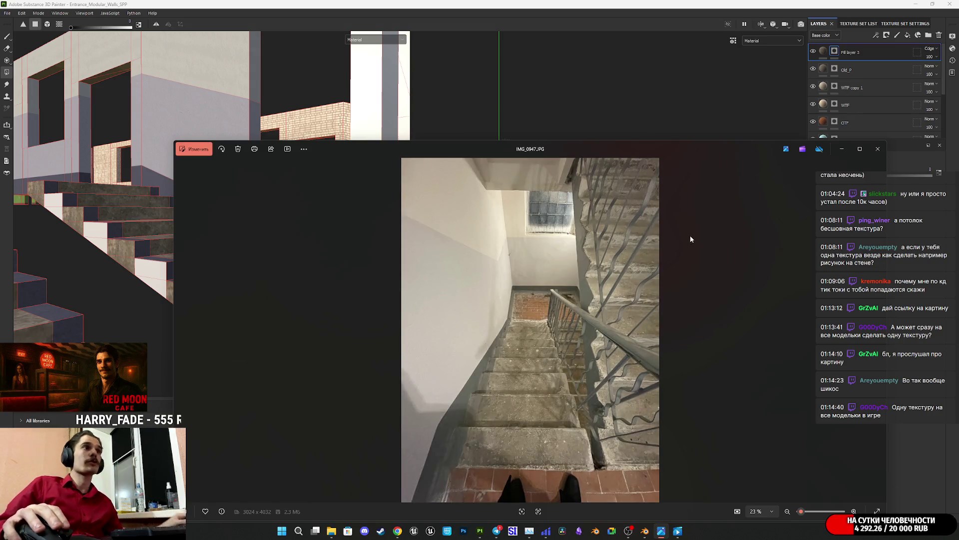
click(842, 148)
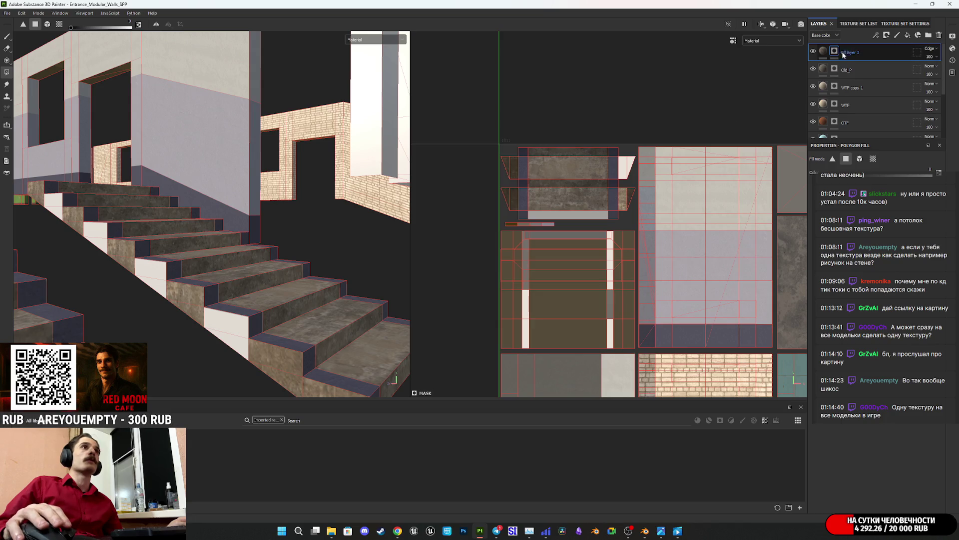
- Fill the white stair riser faces in the UV view with the concrete layer
scroll(641, 182, up, 3)
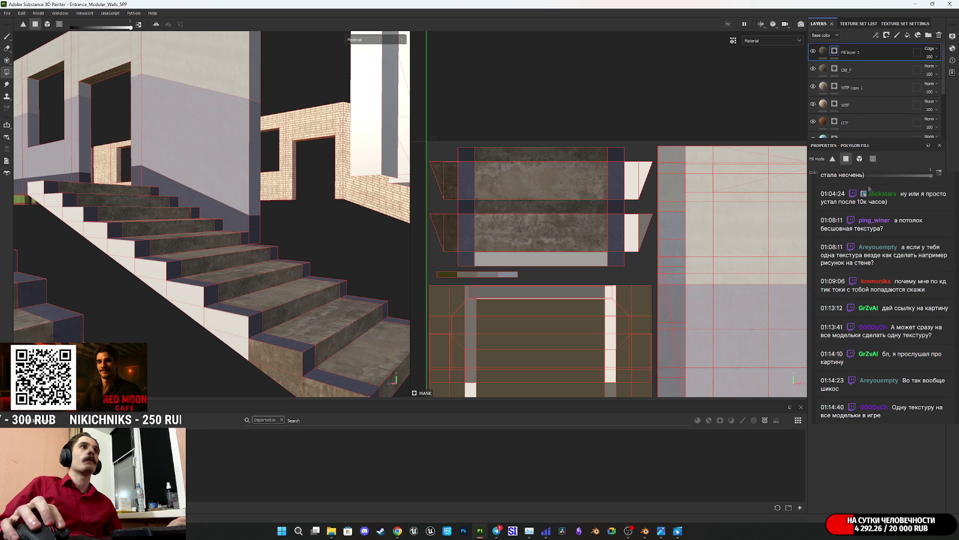
click(636, 232)
drag(445, 232, 438, 189)
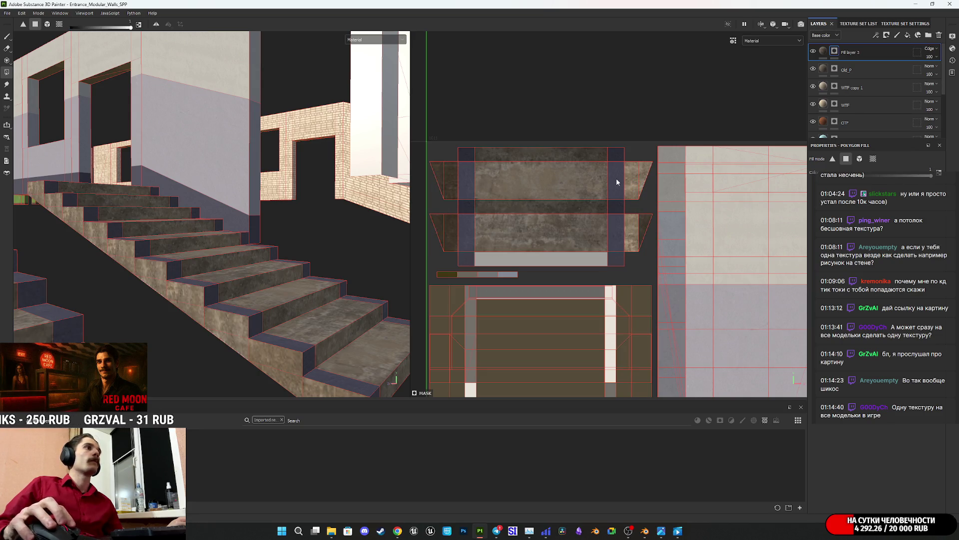
scroll(867, 100, down, 2)
- Expand MainP_Wall and polygon-fill a block of UV faces into Fill layer 2 copy 1's mask
click(867, 114)
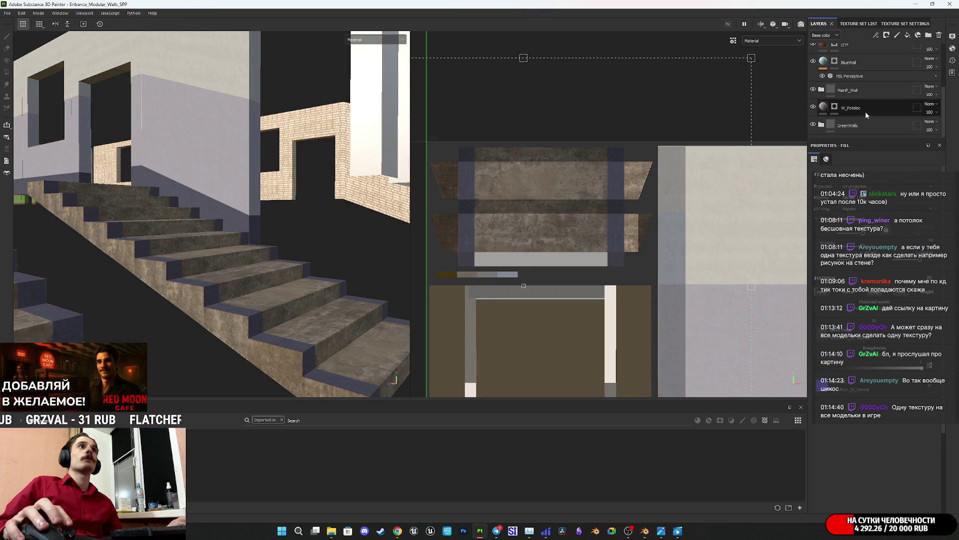
click(823, 89)
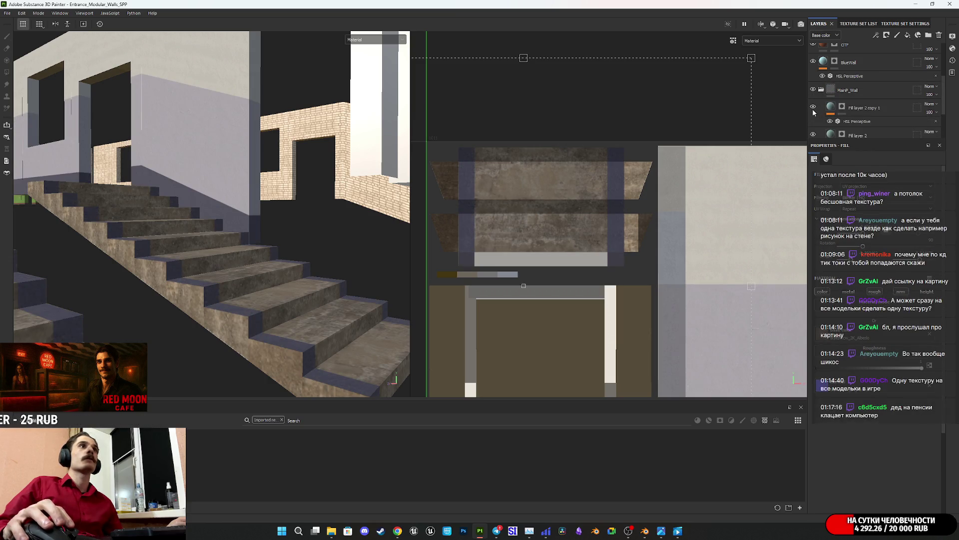
click(842, 107)
key(4)
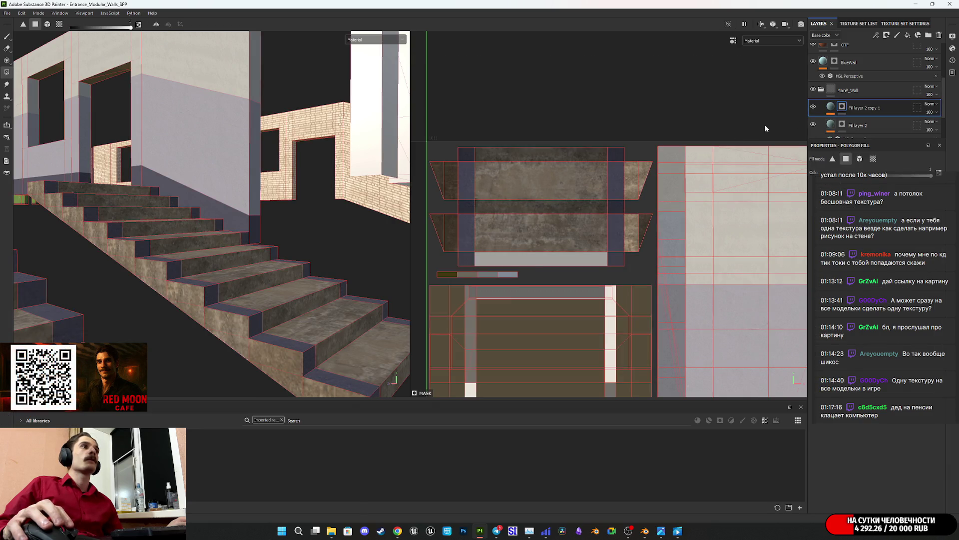
scroll(627, 238, up, 2)
drag(628, 239, 654, 155)
middle_drag(608, 183, 670, 246)
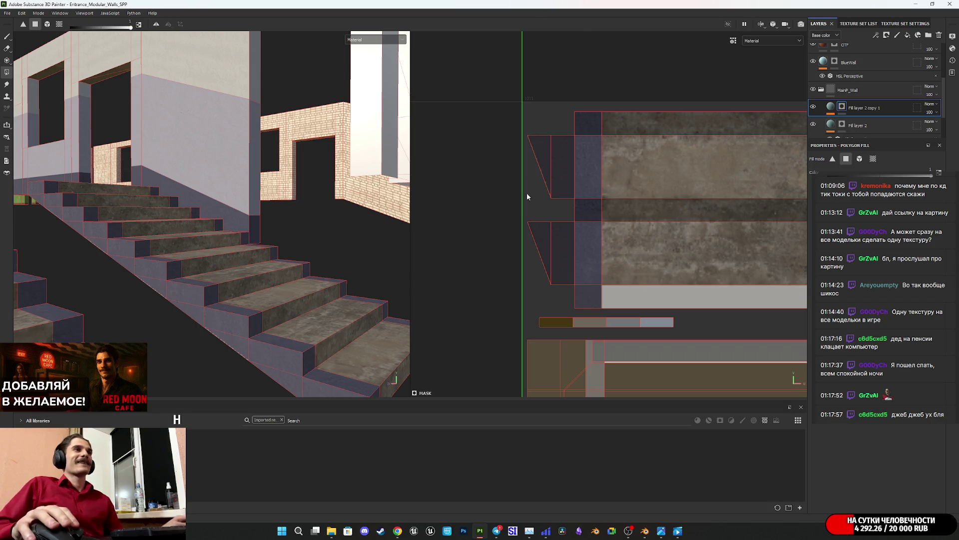
- Show the Twitch stream manager in Chrome, then bring Telegram to the front
click(397, 485)
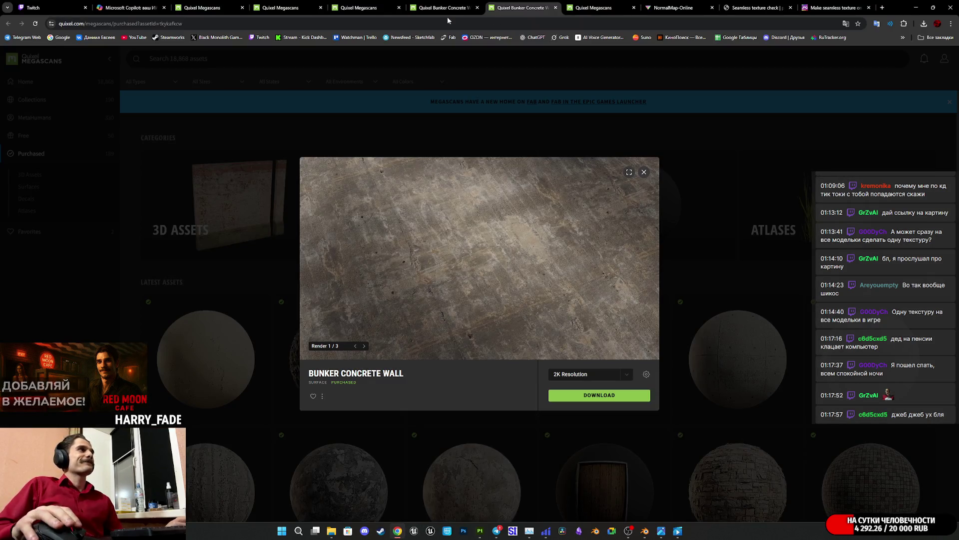
click(68, 5)
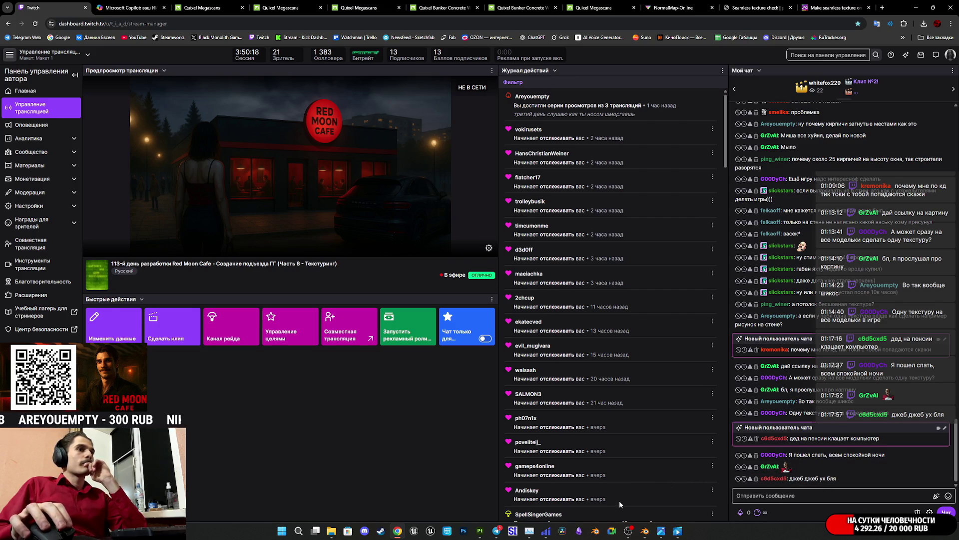
click(498, 531)
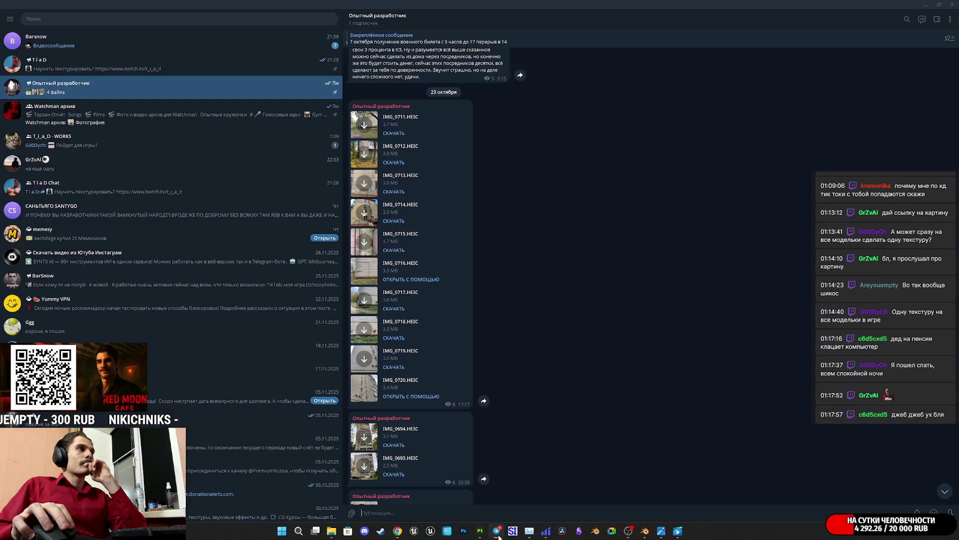
- View the shotgun model photo in the WORKS group chat, then minimise Telegram
click(163, 146)
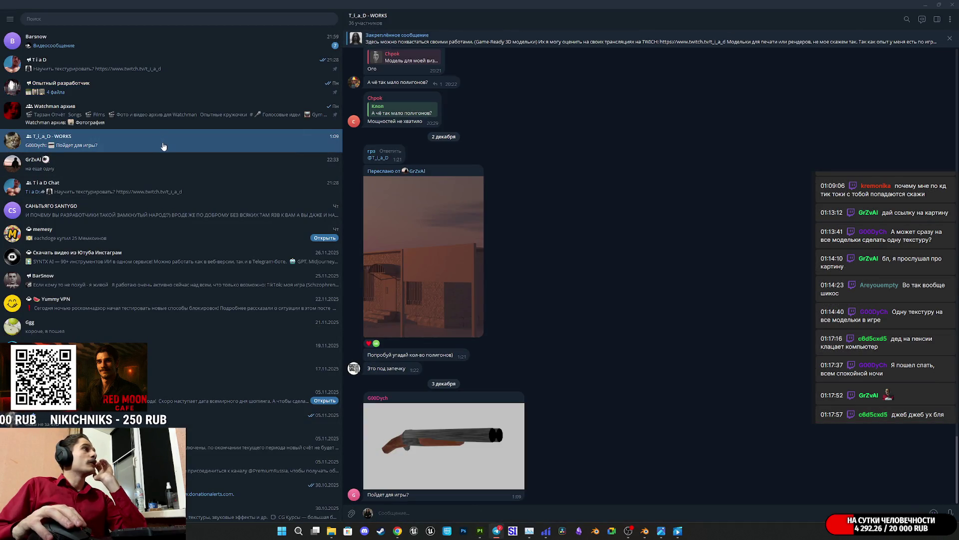
click(433, 443)
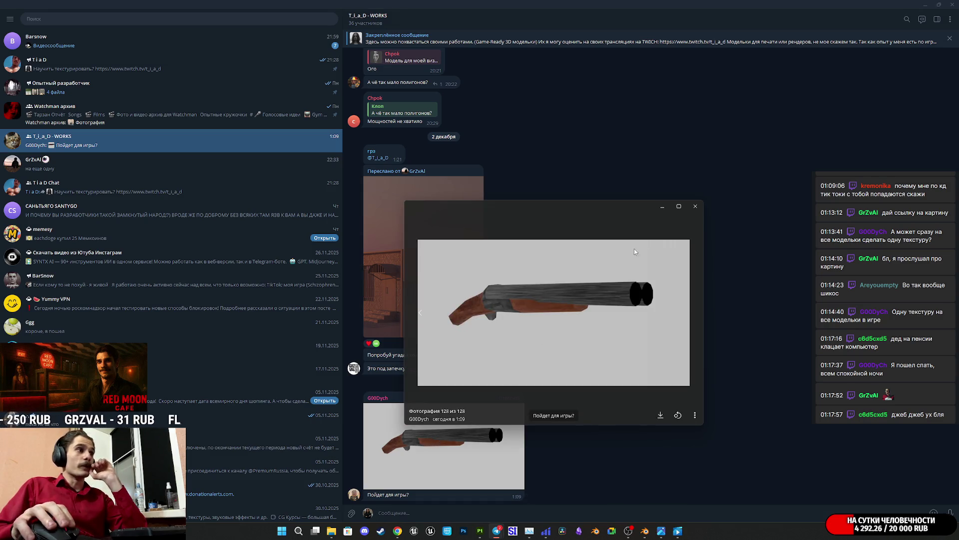
click(695, 208)
click(514, 410)
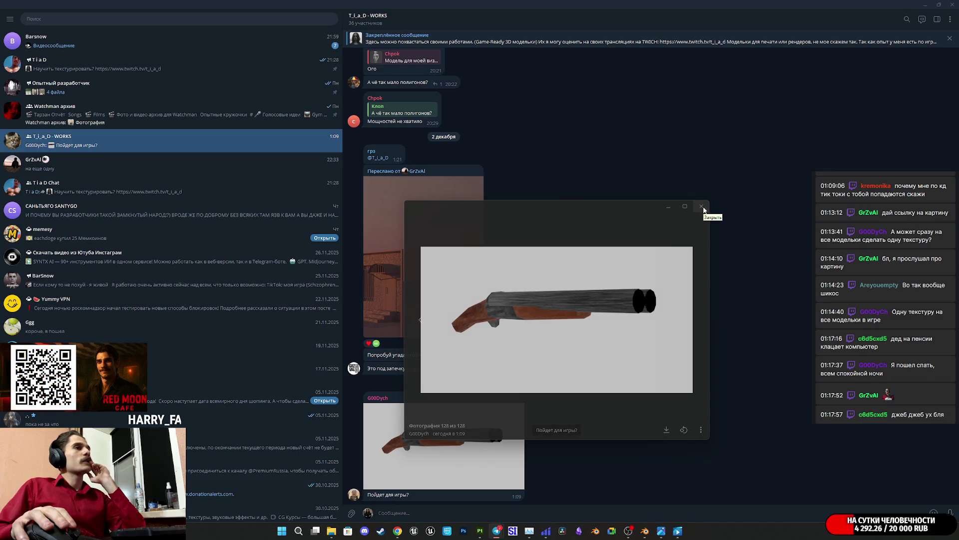
click(704, 209)
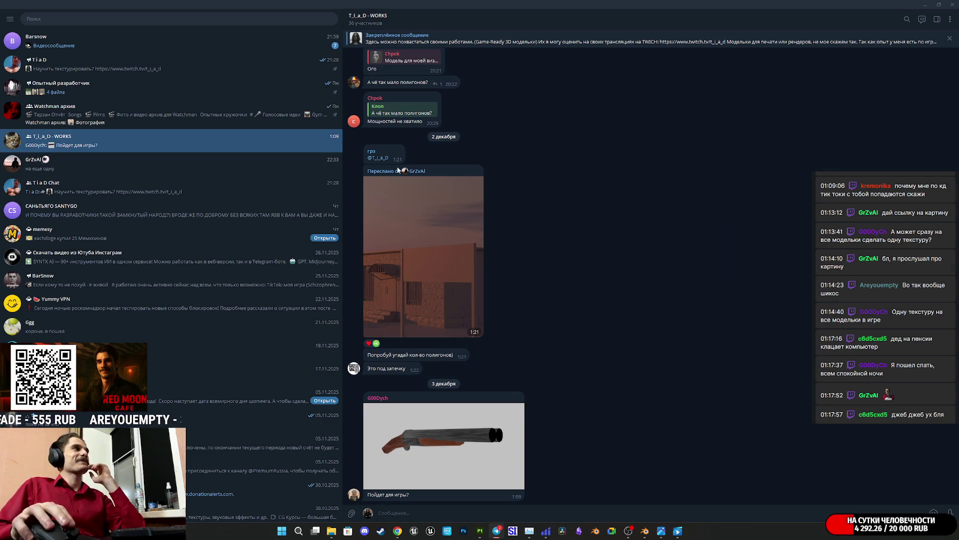
click(925, 4)
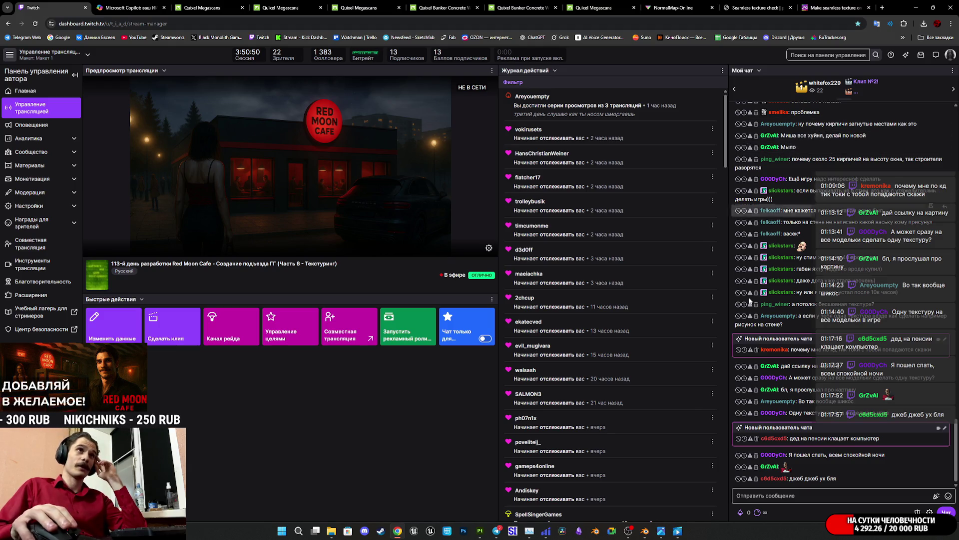
- Check the IMG_0947.JPG stairwell reference photo, then return to Substance Painter
click(661, 532)
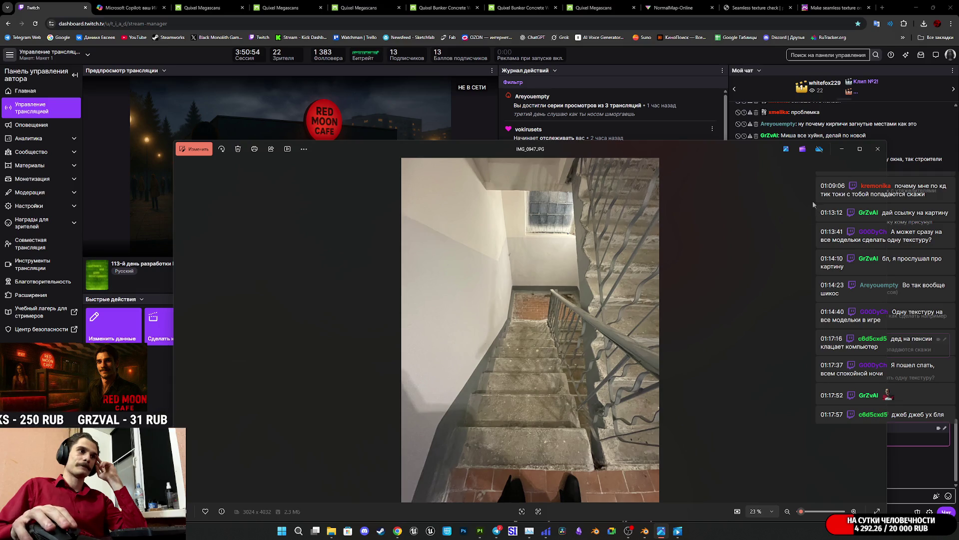
click(842, 149)
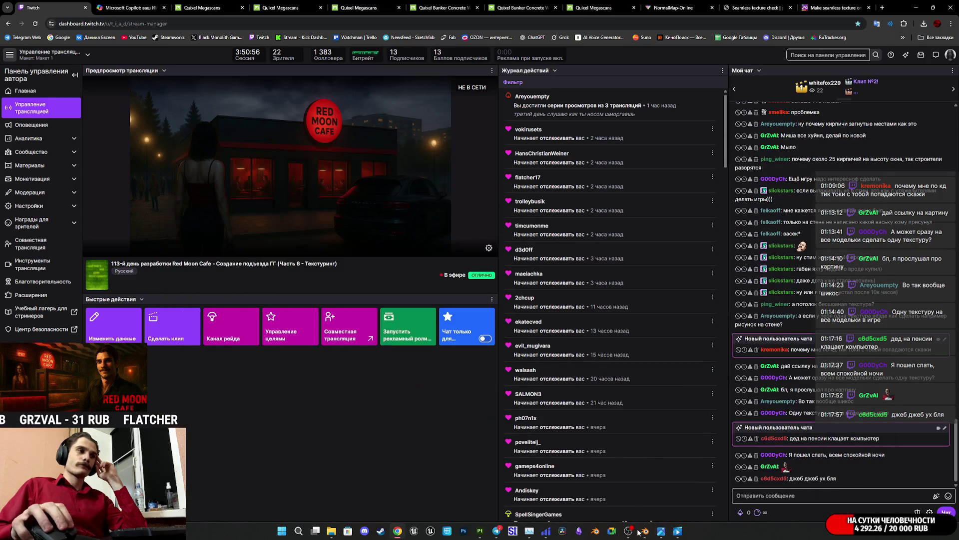
mouse_move(669, 535)
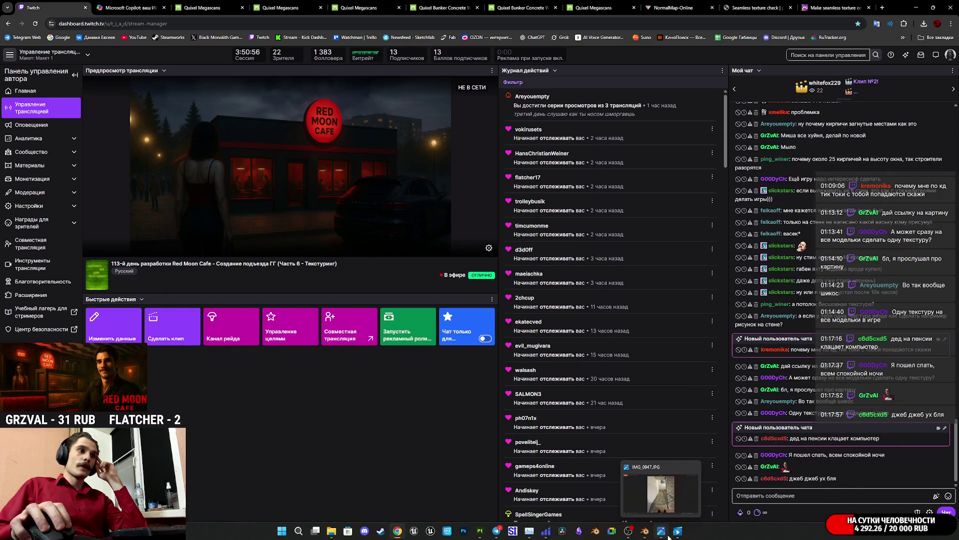
click(480, 530)
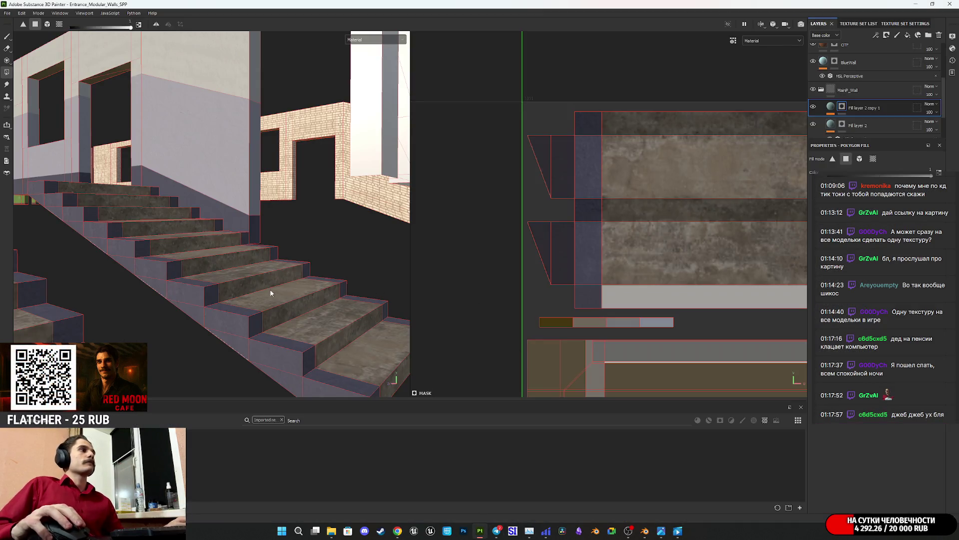
- Collapse the MainP_Wall layer folder in the layer stack
alt+drag(268, 286, 225, 260)
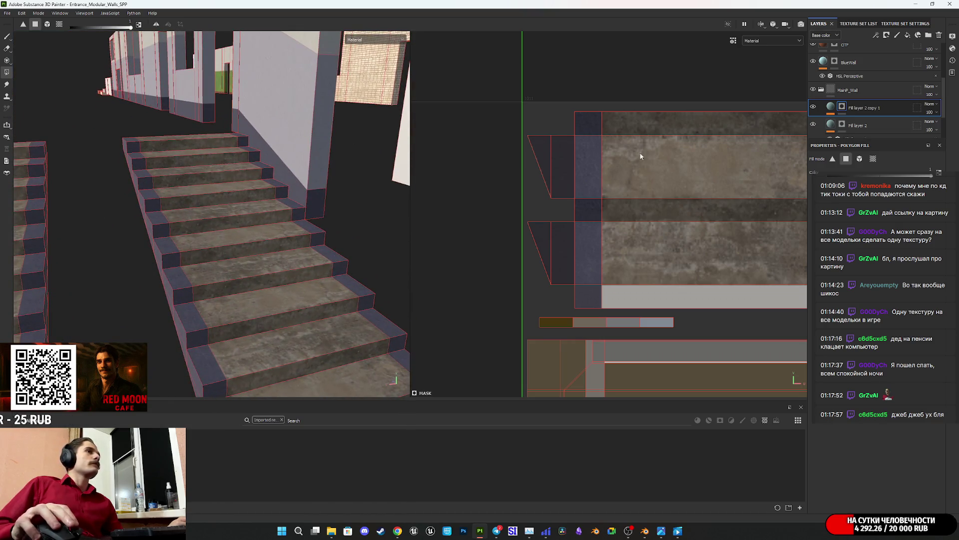
click(845, 90)
click(821, 89)
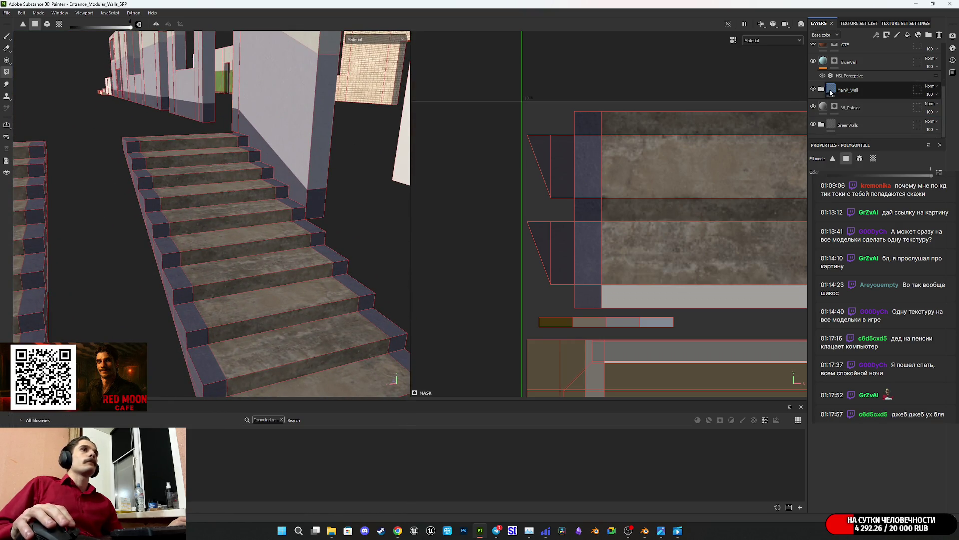
- Orbit and zoom around the textured stairs to inspect the steps, railing and walls
alt+drag(268, 250, 232, 324)
mouse_move(242, 262)
alt+mouse_down()
mouse_move(281, 267)
mouse_move(206, 197)
alt+mouse_up()
mouse_move(206, 196)
alt+right_down()
mouse_move(241, 261)
mouse_move(235, 300)
mouse_move(225, 280)
mouse_move(189, 318)
alt+right_up()
mouse_move(188, 318)
alt+mouse_down()
mouse_move(325, 253)
mouse_move(395, 270)
mouse_move(407, 241)
mouse_move(398, 235)
mouse_move(350, 280)
mouse_move(234, 342)
mouse_move(238, 266)
mouse_move(256, 282)
mouse_move(392, 240)
mouse_move(237, 292)
alt+mouse_up()
mouse_move(254, 334)
alt+mouse_down()
mouse_move(259, 279)
mouse_move(272, 322)
mouse_move(218, 265)
mouse_move(244, 298)
mouse_move(340, 240)
alt+mouse_up()
alt+middle_drag(339, 240, 437, 254)
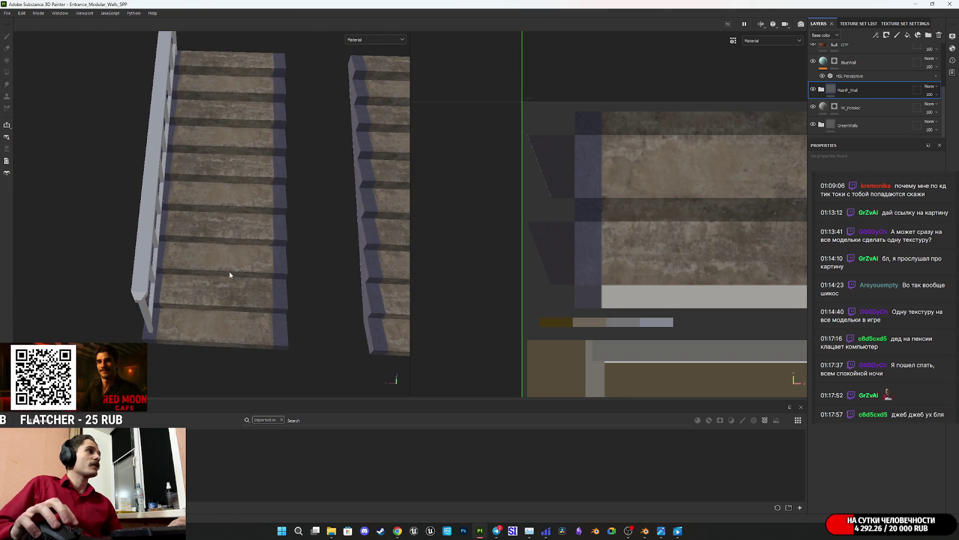
mouse_move(234, 254)
alt+mouse_down()
mouse_move(242, 316)
mouse_move(249, 243)
mouse_move(202, 334)
mouse_move(247, 279)
mouse_move(227, 280)
mouse_move(235, 275)
alt+mouse_up()
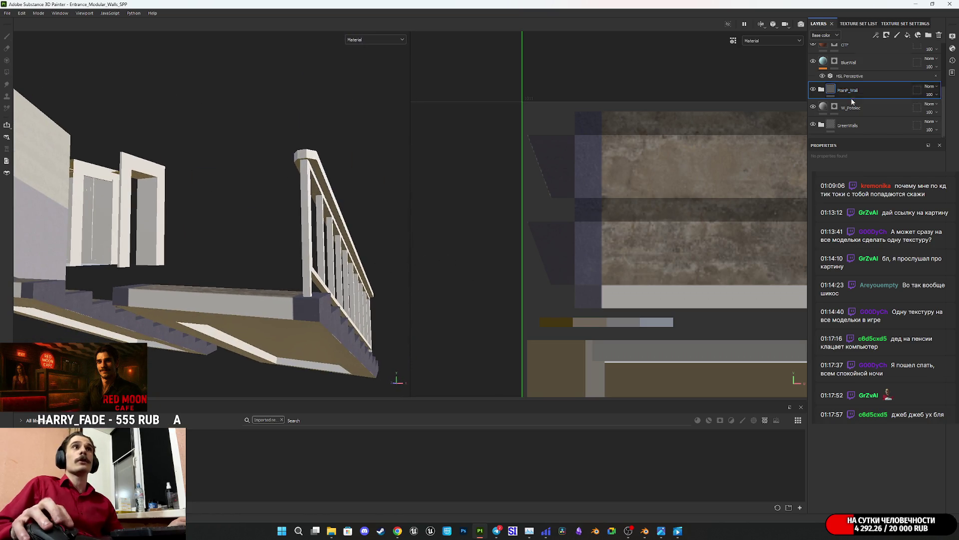
scroll(849, 73, up, 4)
- Select Fill layer 3's mask, then its fill content, and bring up the Twitch stream manager
click(837, 52)
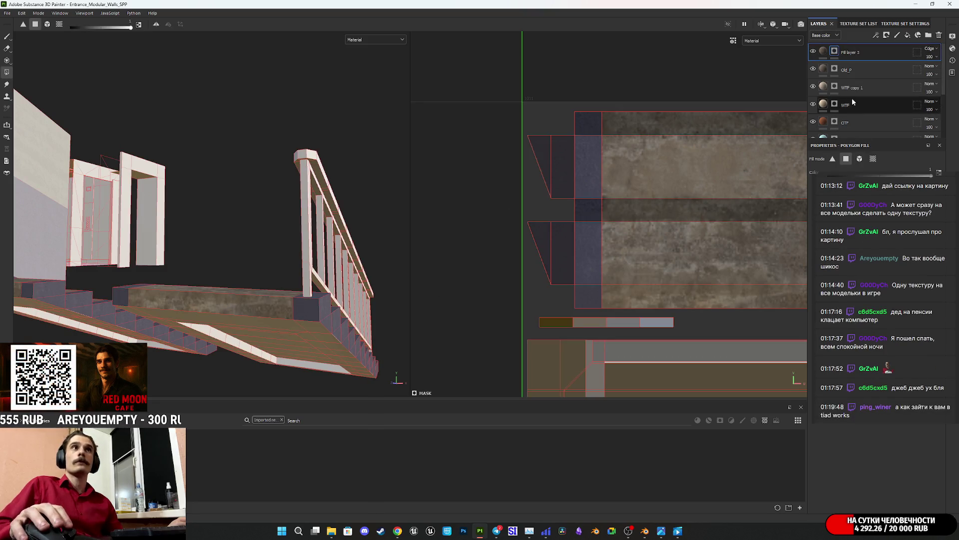
click(825, 51)
mouse_move(826, 51)
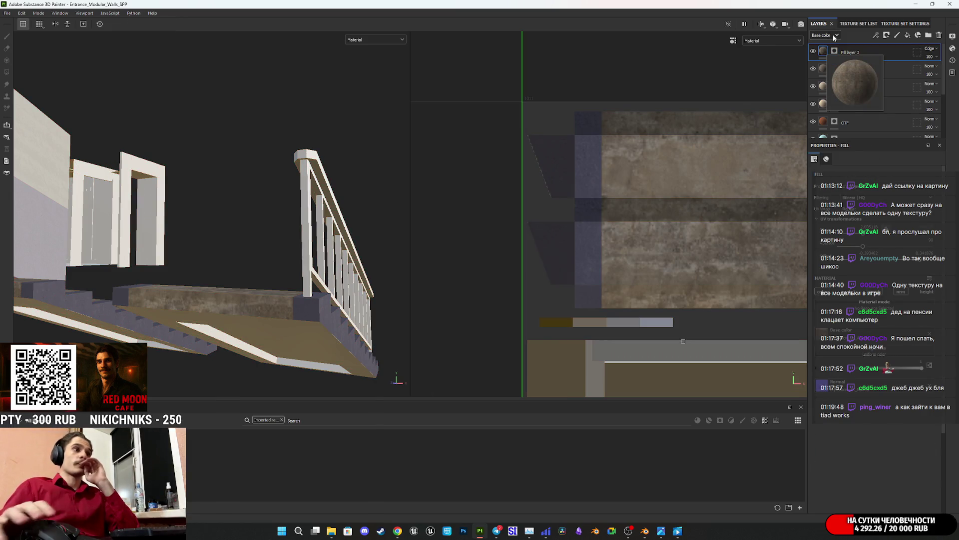
click(398, 530)
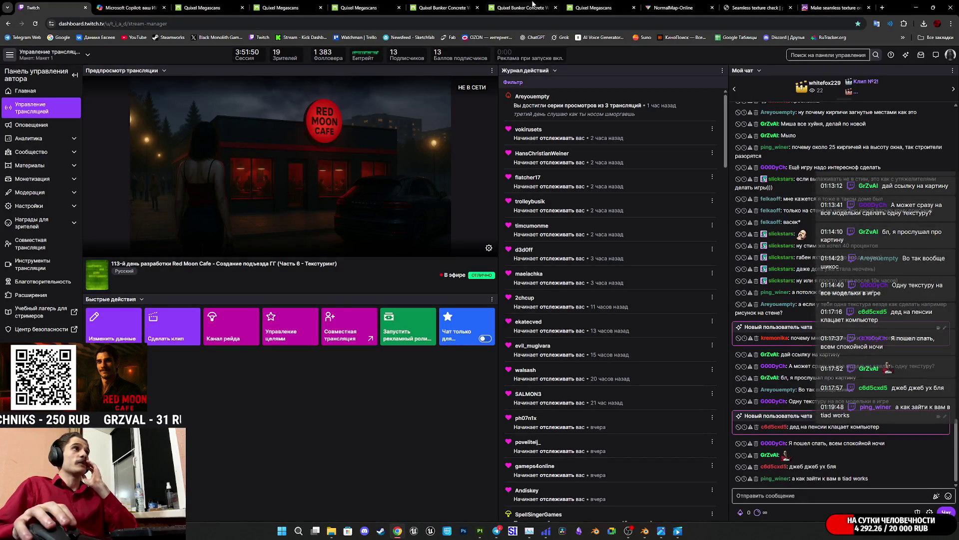
- Bring Telegram back to the front, showing the works group chat
click(497, 531)
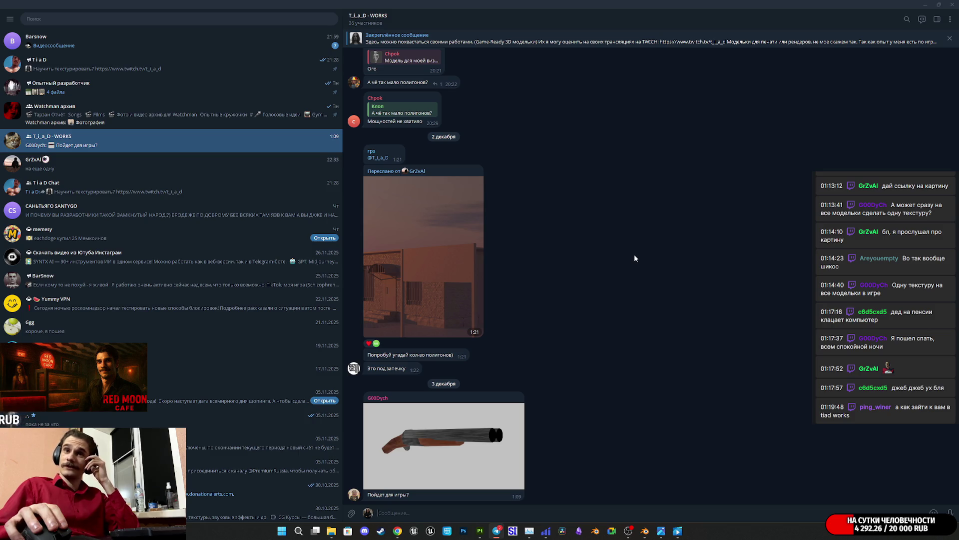
- Copy the group invite link from the channel's pinned 11 Nov post
click(169, 68)
scroll(562, 357, up, 5)
scroll(563, 361, up, 15)
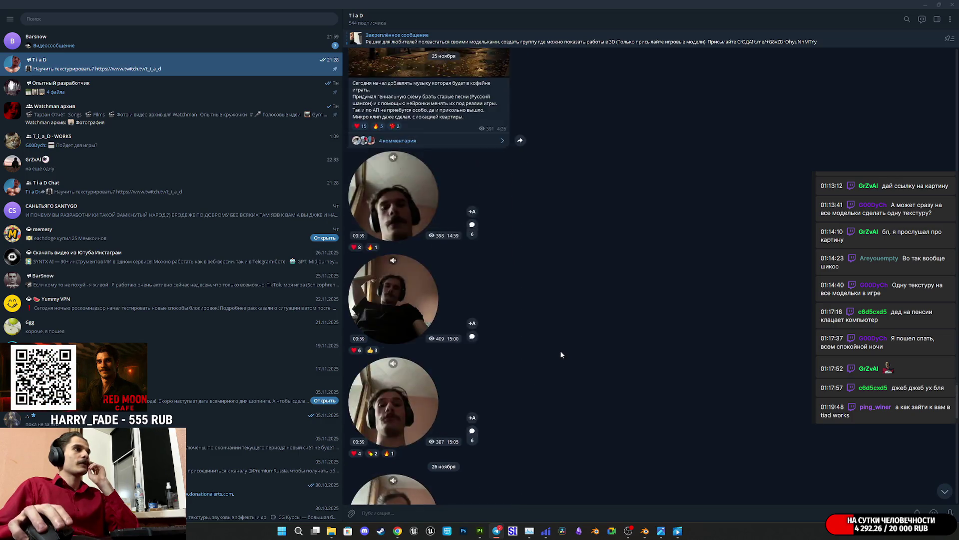
scroll(561, 355, up, 10)
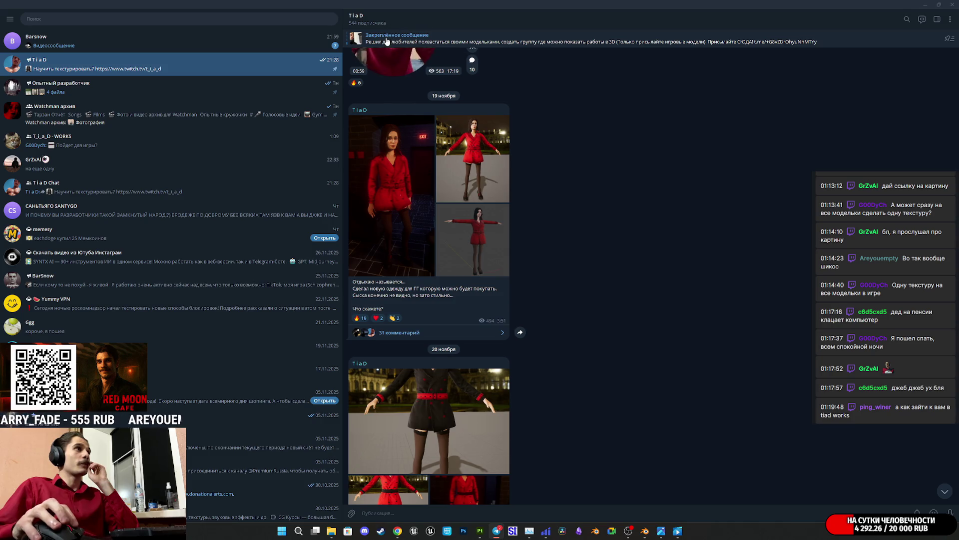
click(387, 41)
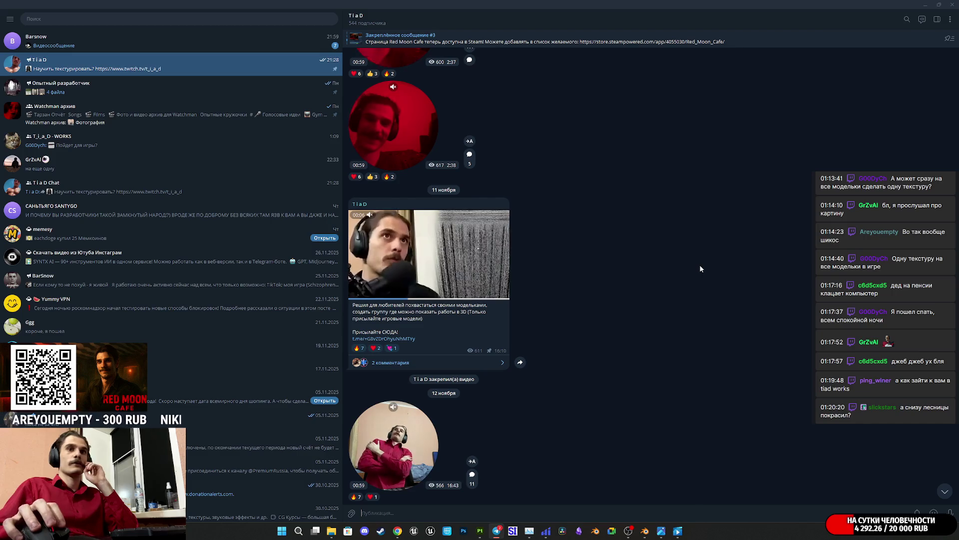
scroll(700, 269, down, 3)
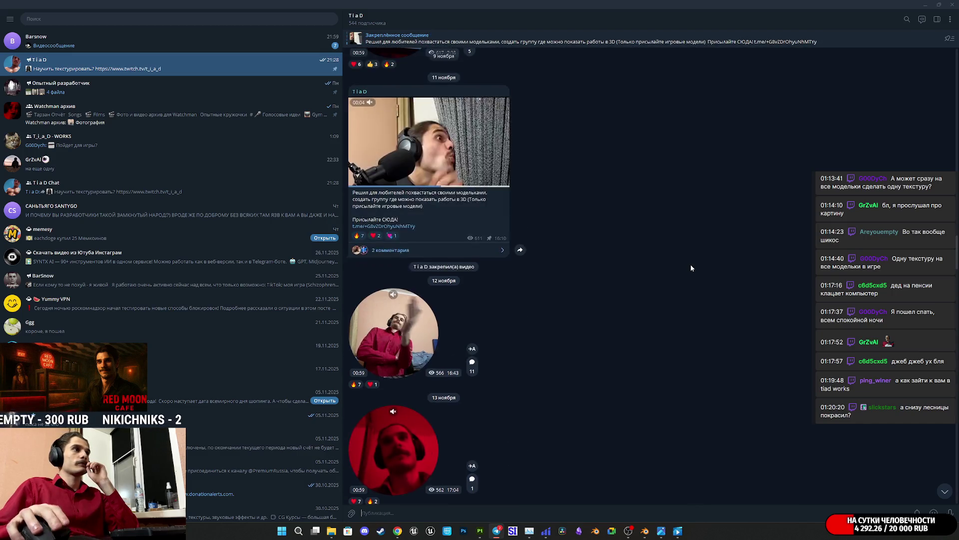
scroll(689, 266, up, 4)
right_click(402, 364)
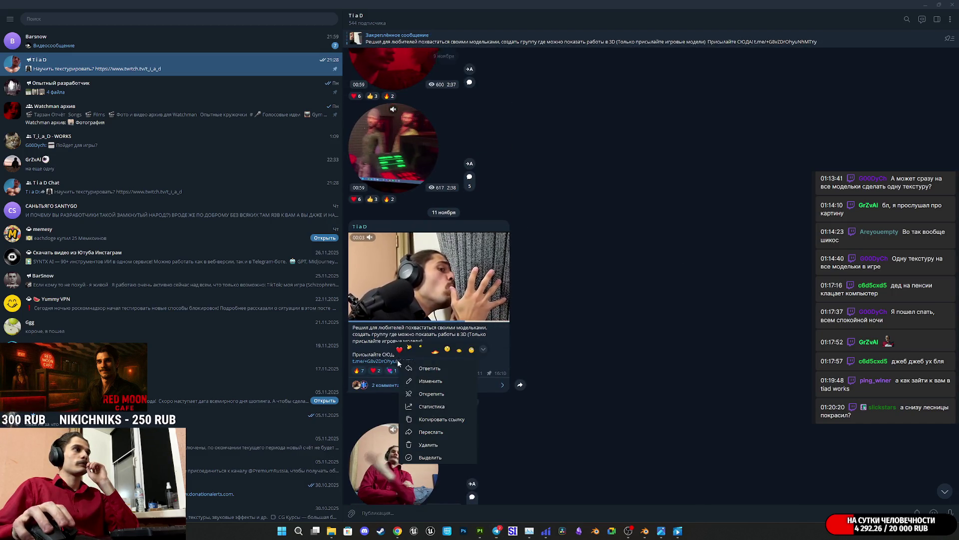
click(445, 427)
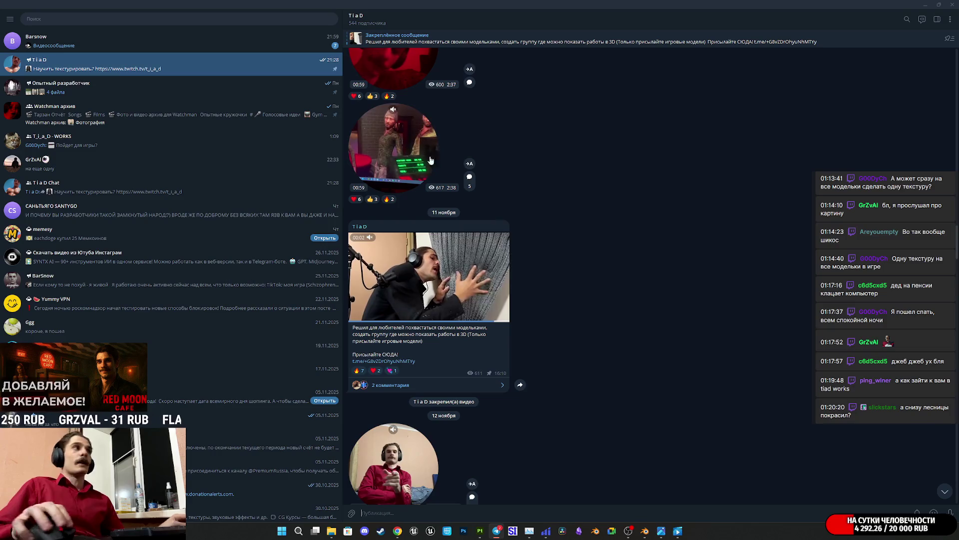
- Paste the invite link into the Twitch stream chat and send it
key(alt+Tab)
click(809, 495)
key(ctrl+v)
key(Return)
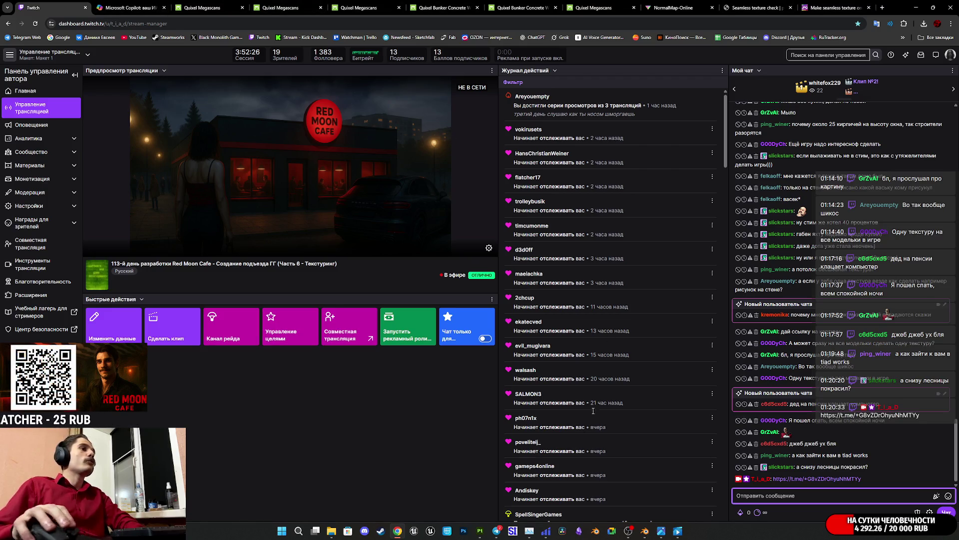
- Close Telegram and return to the Quixel Megascans Purchased page in the browser
click(497, 530)
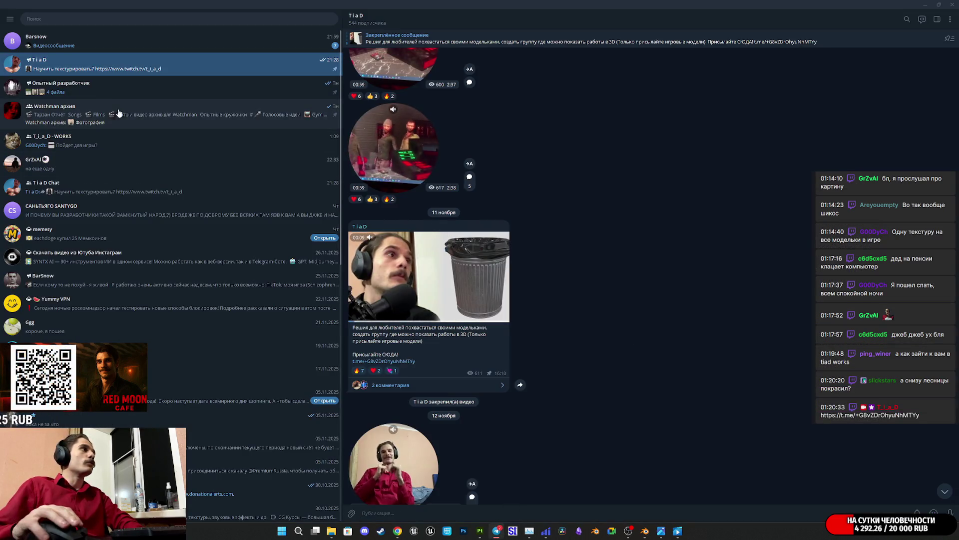
click(119, 78)
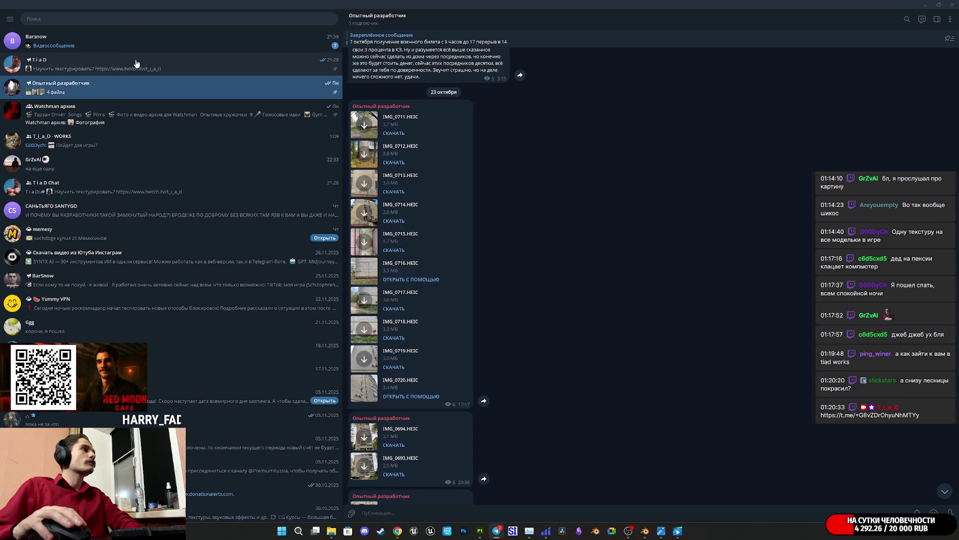
click(952, 4)
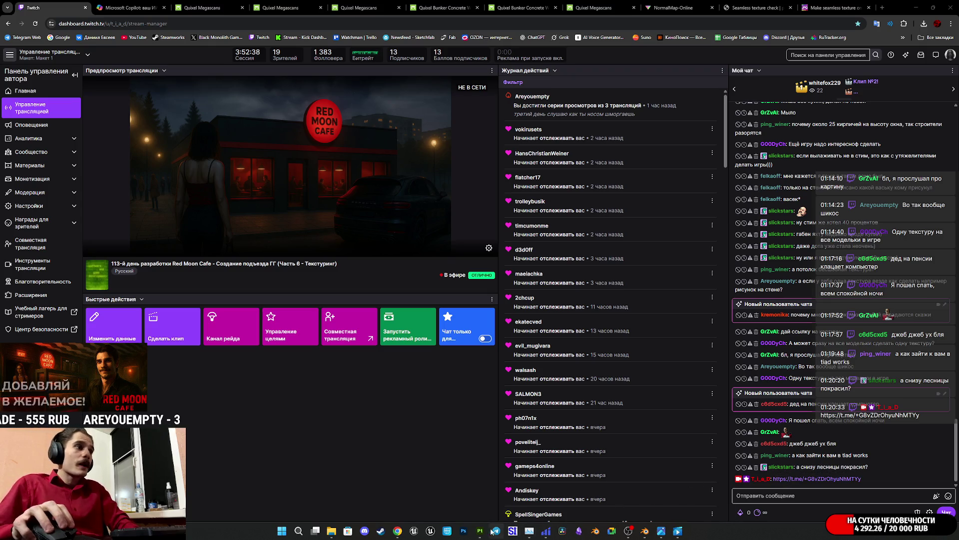
mouse_move(651, 536)
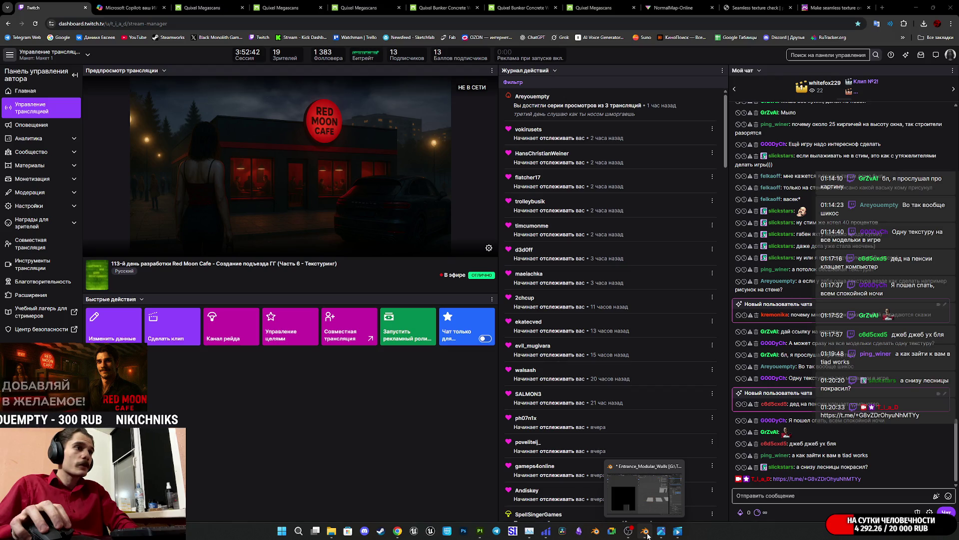
click(597, 7)
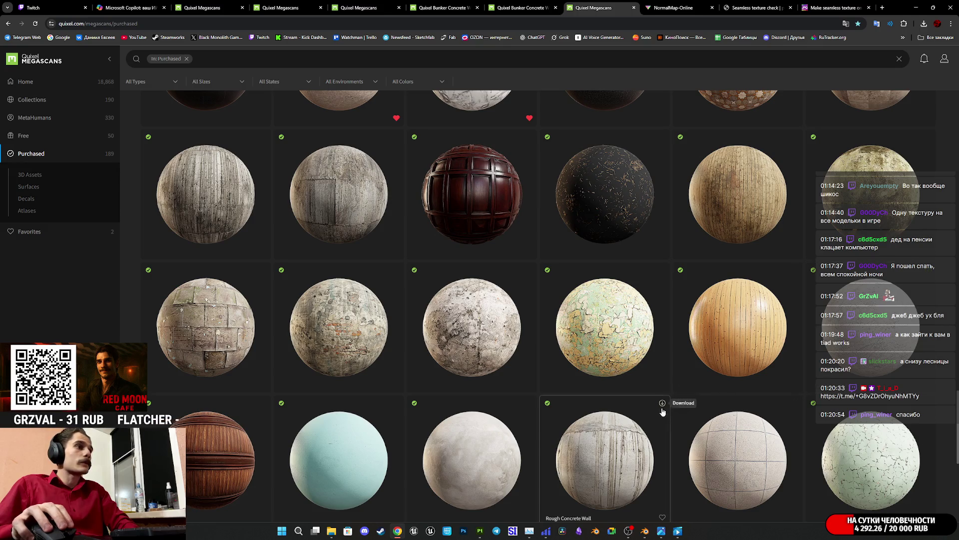
- Open Cracked Wall Plaster and Worn Painted Wall in new tabs, viewing Worn Painted Wall
scroll(604, 407, up, 2)
scroll(604, 406, up, 10)
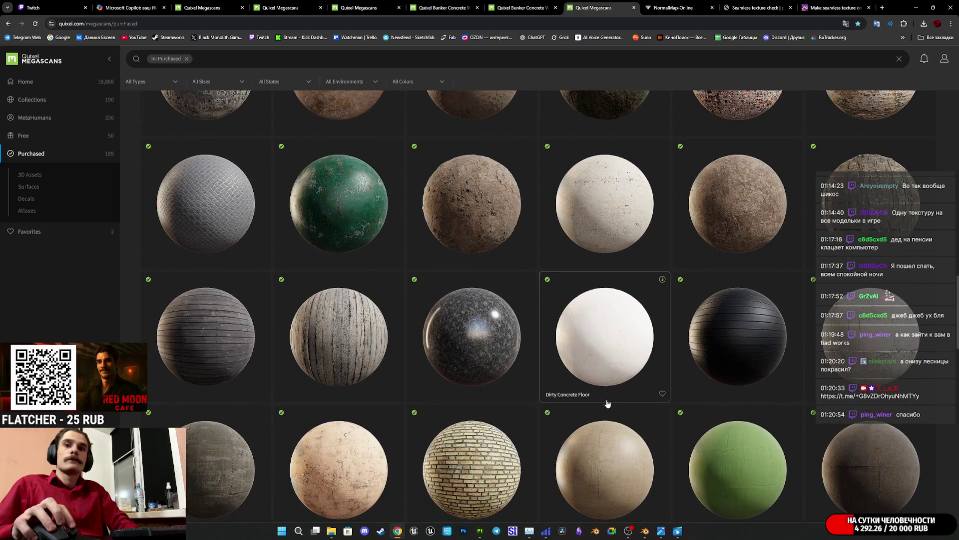
scroll(616, 399, up, 3)
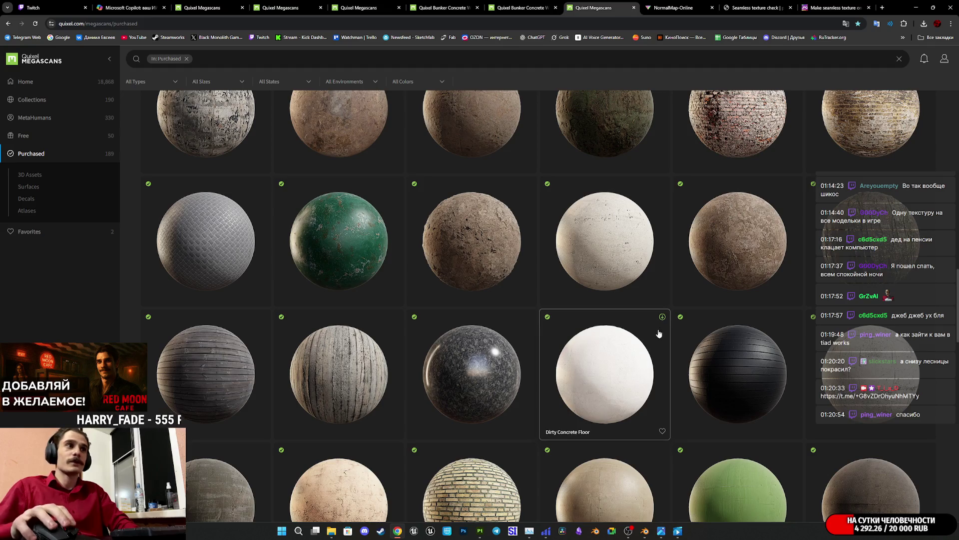
scroll(614, 410, up, 3)
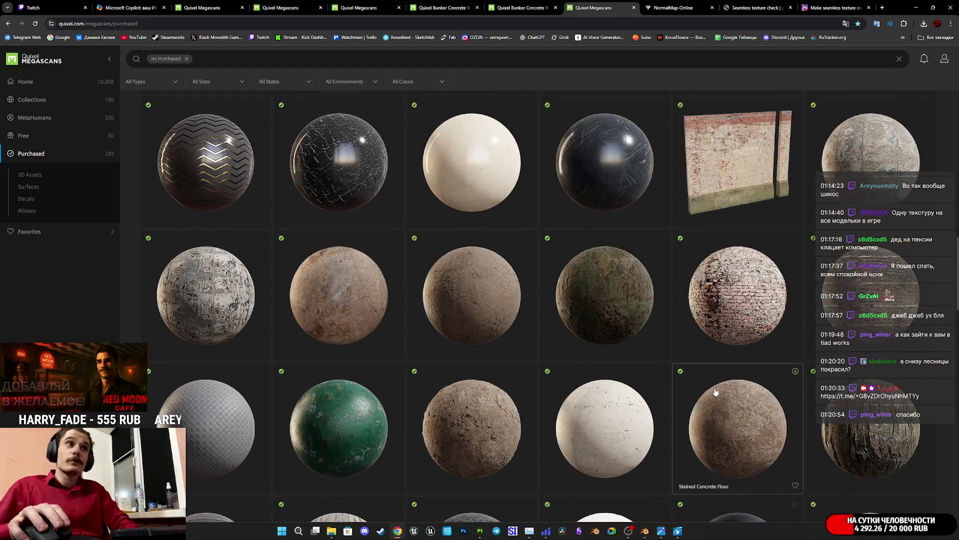
middle_click(605, 429)
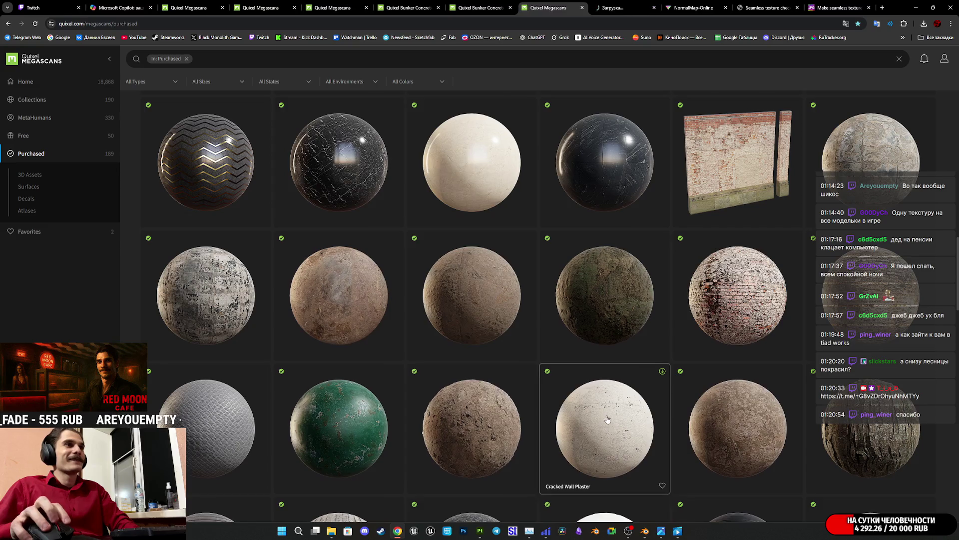
scroll(604, 429, down, 10)
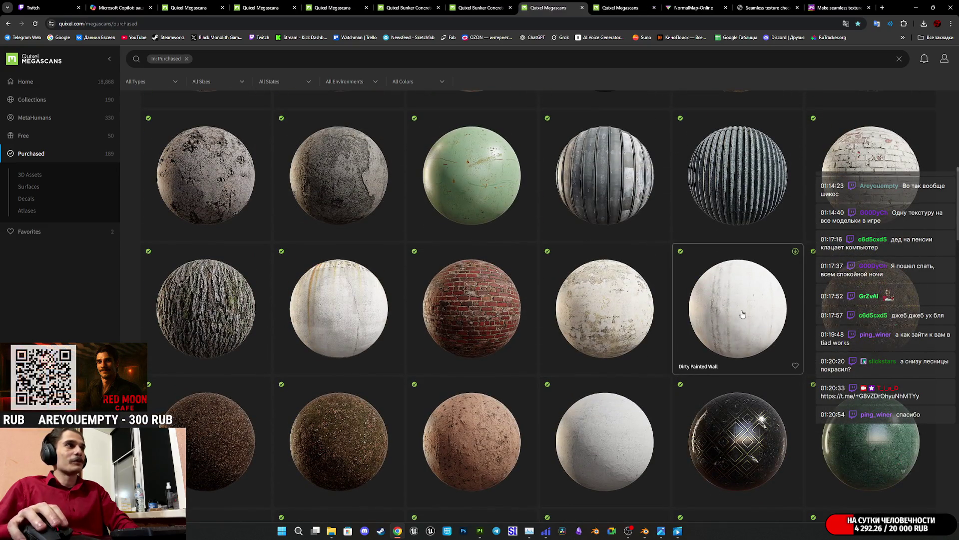
scroll(742, 318, up, 2)
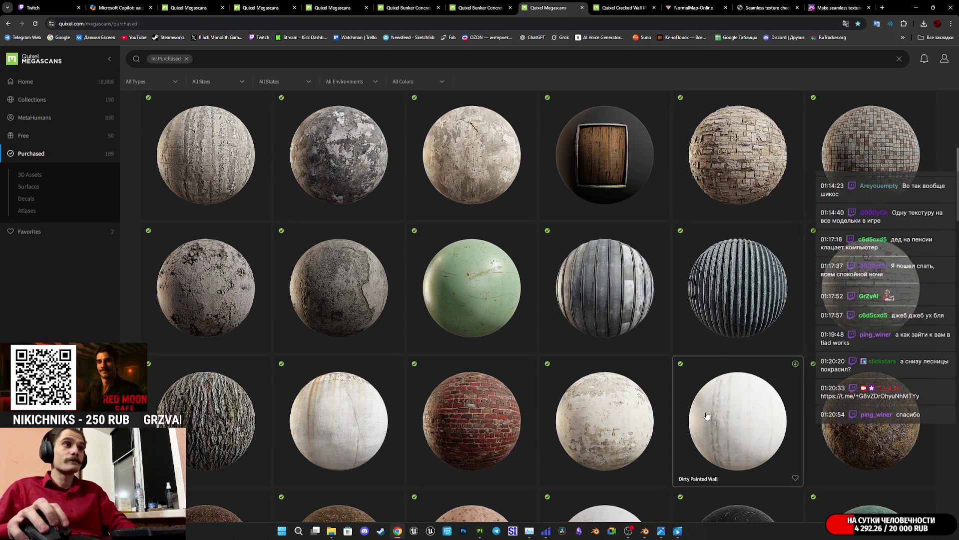
middle_click(611, 426)
click(642, 3)
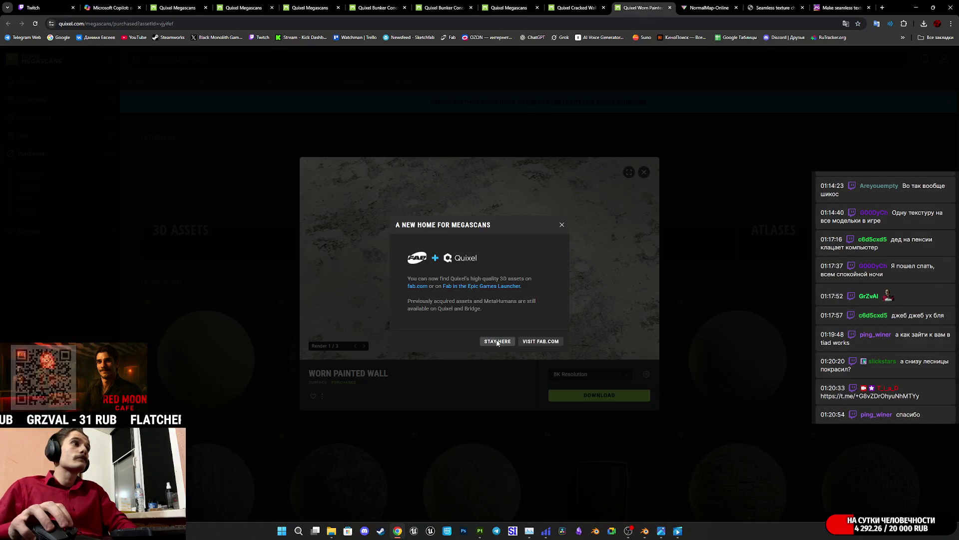
- Download the Worn Painted Wall surface at 2K resolution into the EMW_Mats folder
click(503, 341)
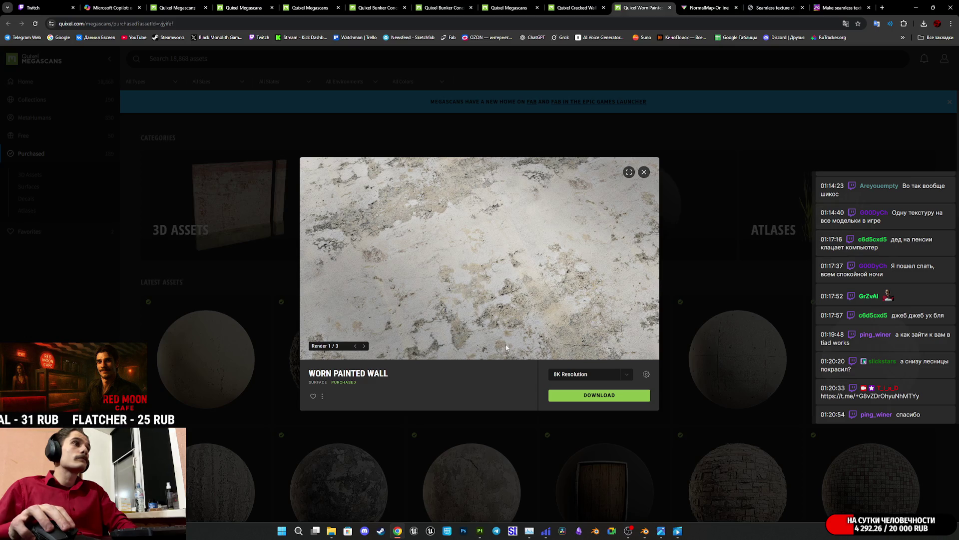
click(586, 377)
click(575, 336)
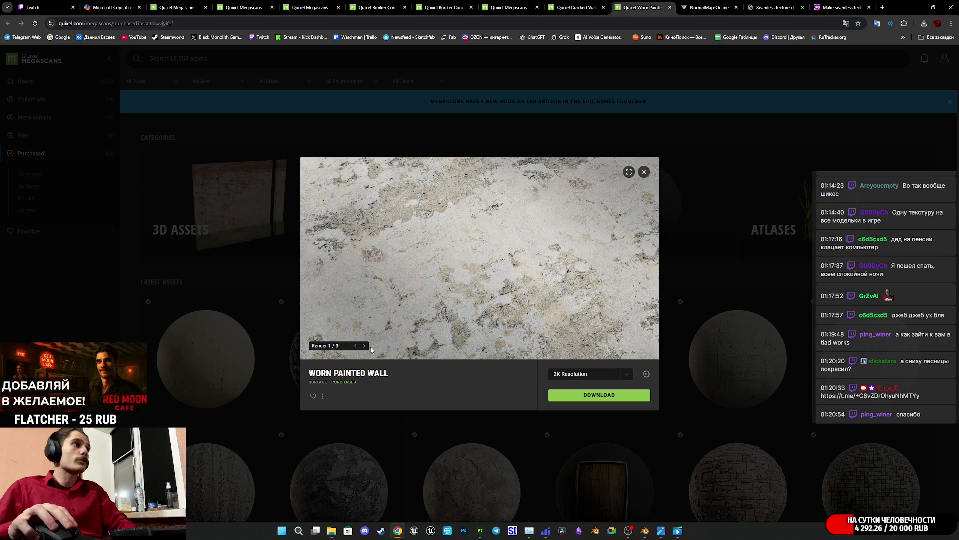
double_click(364, 347)
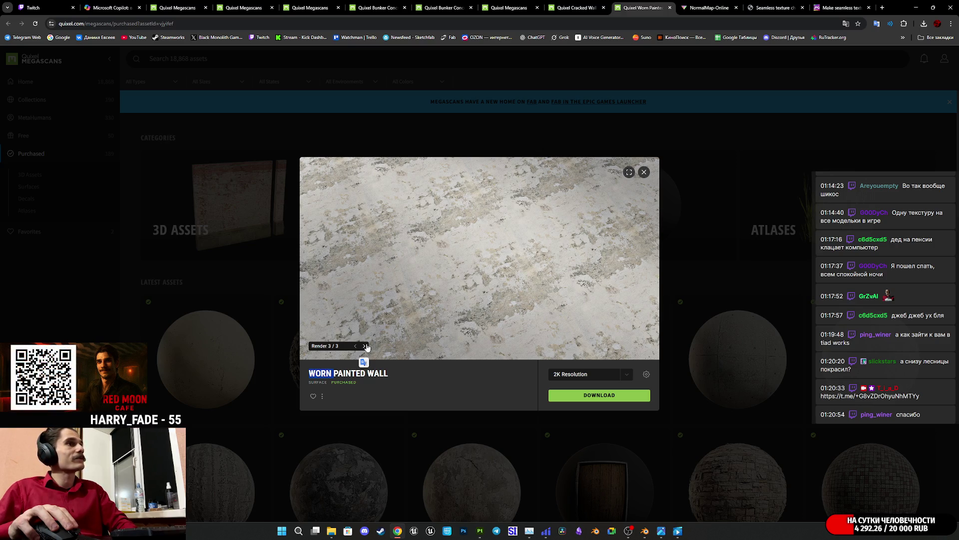
click(619, 402)
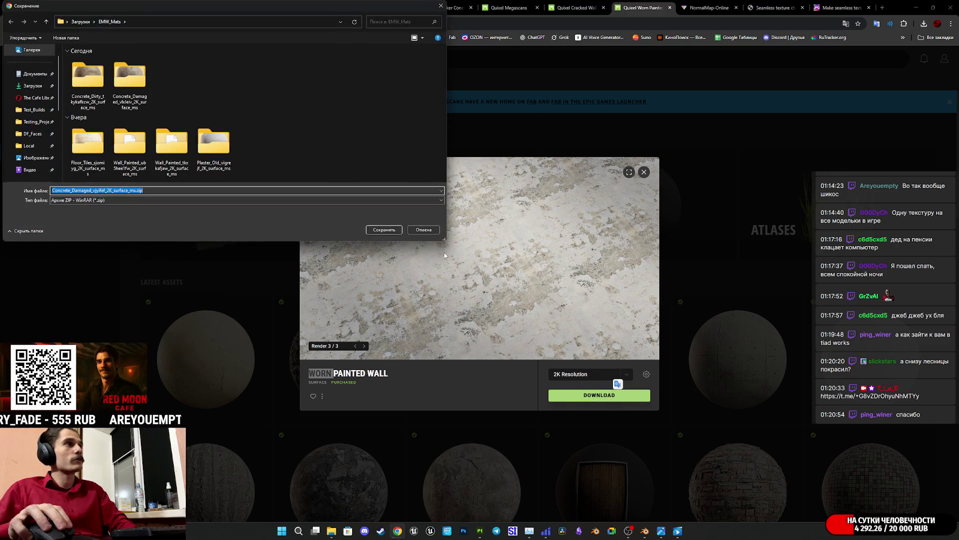
click(391, 233)
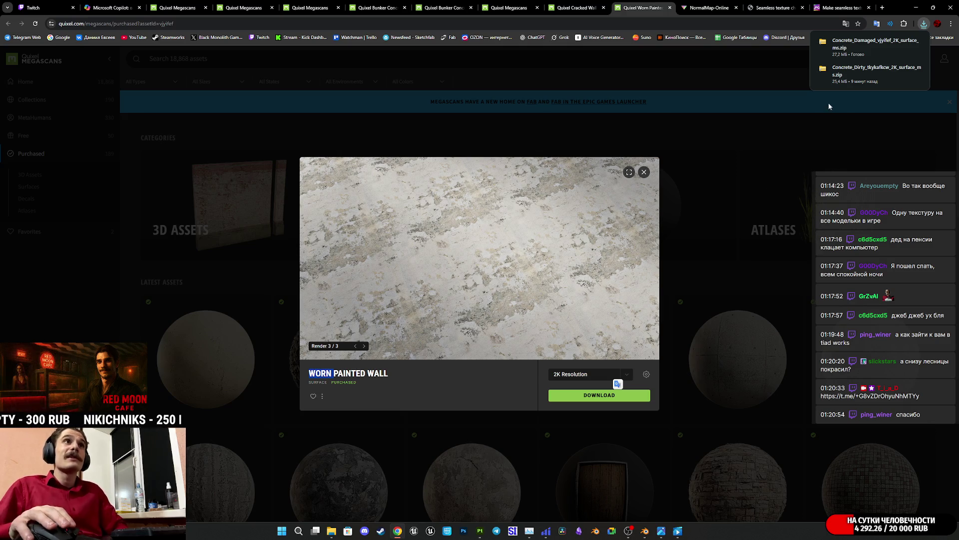
click(332, 530)
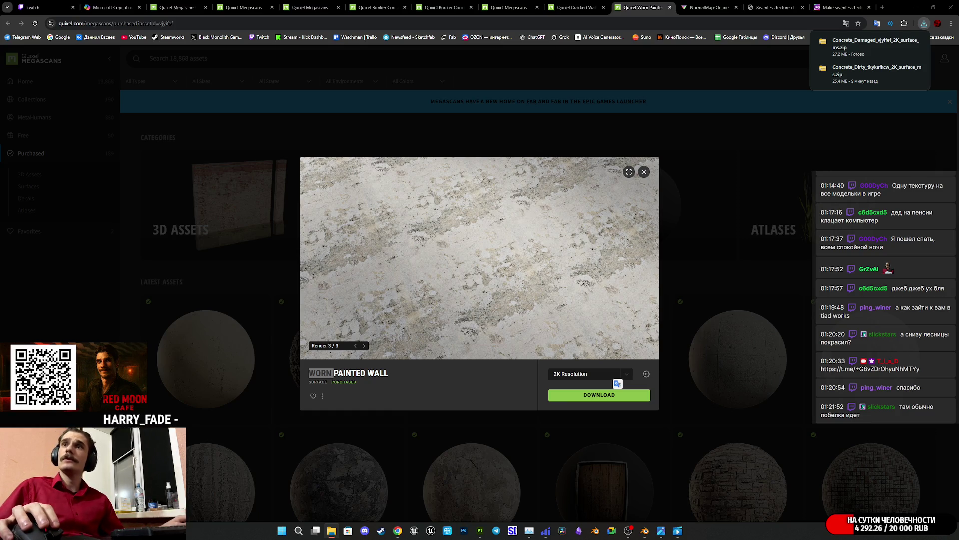
- Import the two downloaded JPG files into the project as textures
mouse_move(875, 44)
mouse_down()
mouse_move(699, 300)
mouse_move(386, 482)
mouse_move(480, 533)
mouse_move(496, 476)
mouse_up()
click(575, 189)
click(579, 202)
click(579, 205)
click(559, 356)
click(549, 372)
click(534, 366)
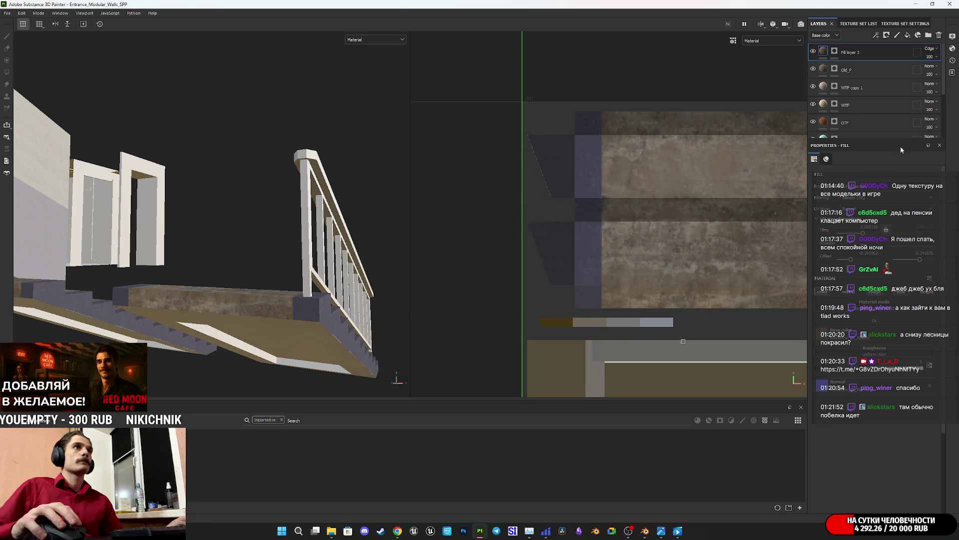
- Group Fill layer 3 into a new folder named Ladder and add a new fill layer
click(928, 36)
double_click(844, 51)
text(Lader)
key(Return)
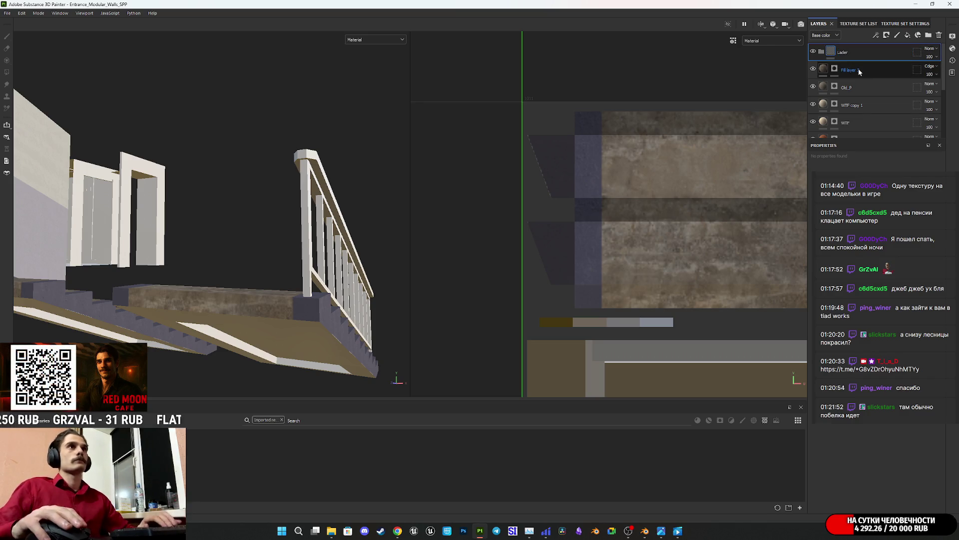
mouse_move(874, 71)
mouse_down()
mouse_move(862, 55)
mouse_move(843, 54)
mouse_up()
double_click(843, 52)
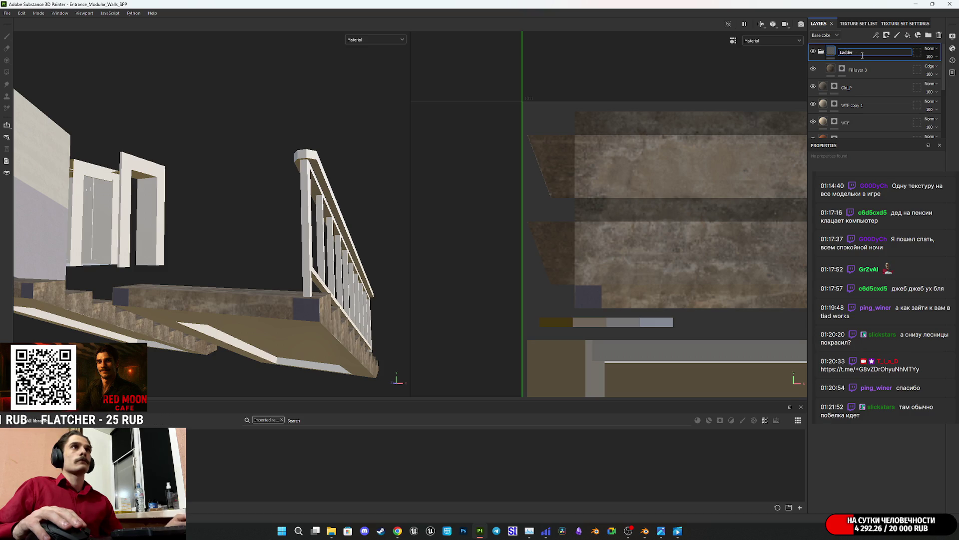
key(Return)
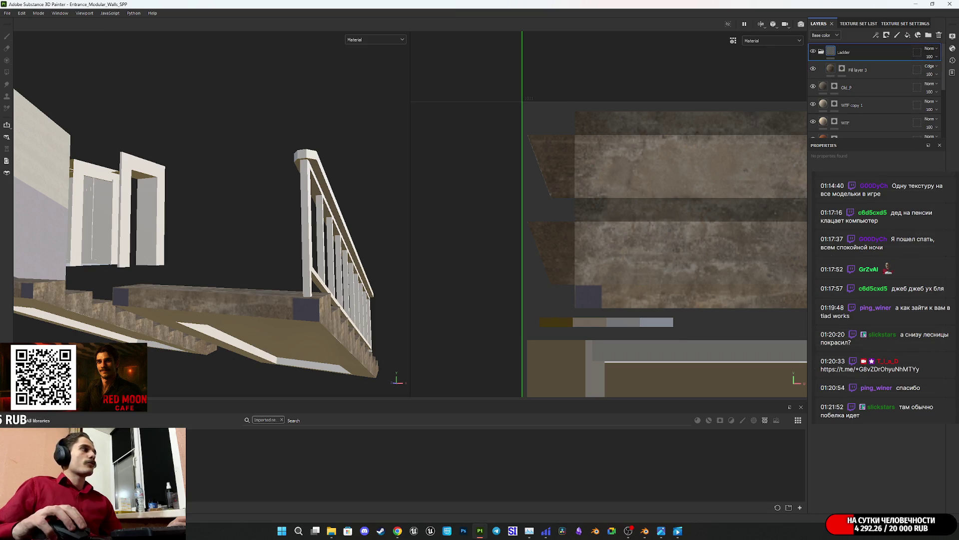
click(885, 71)
click(907, 35)
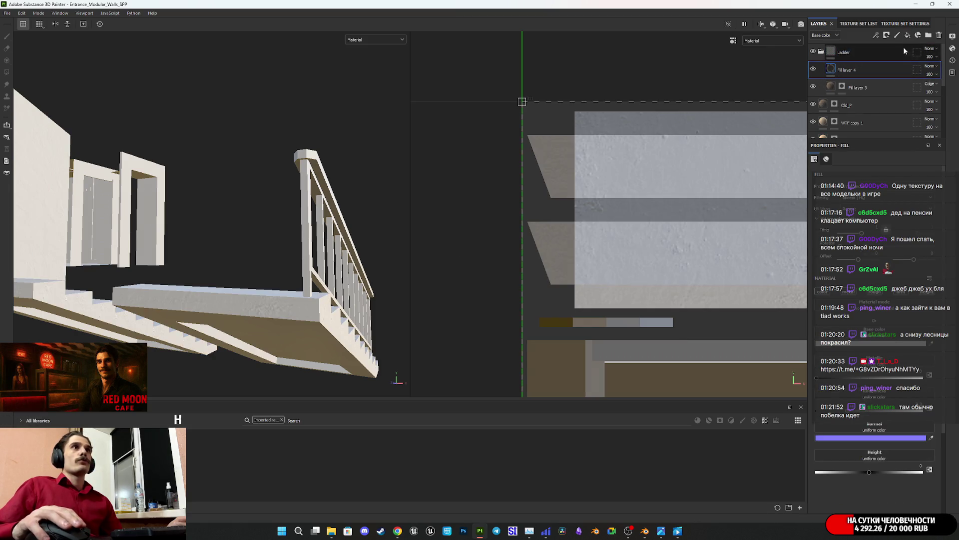
- Apply the concrete textures to Fill layer 4's Base color and Normal, then add a black mask
scroll(927, 297, down, 2)
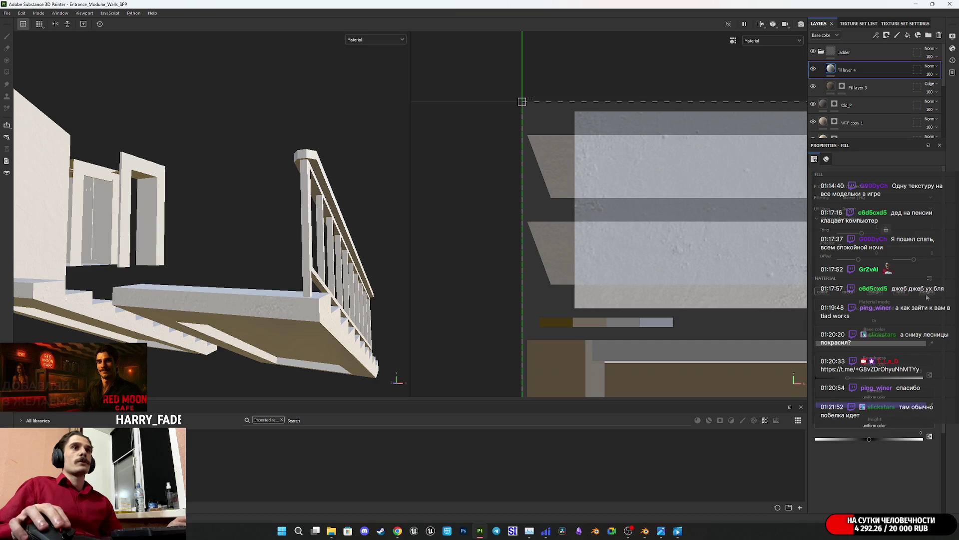
mouse_move(592, 478)
mouse_down()
mouse_move(896, 353)
mouse_move(892, 338)
mouse_up()
mouse_move(659, 442)
mouse_down()
mouse_move(887, 402)
mouse_move(878, 387)
mouse_up()
right_click(833, 69)
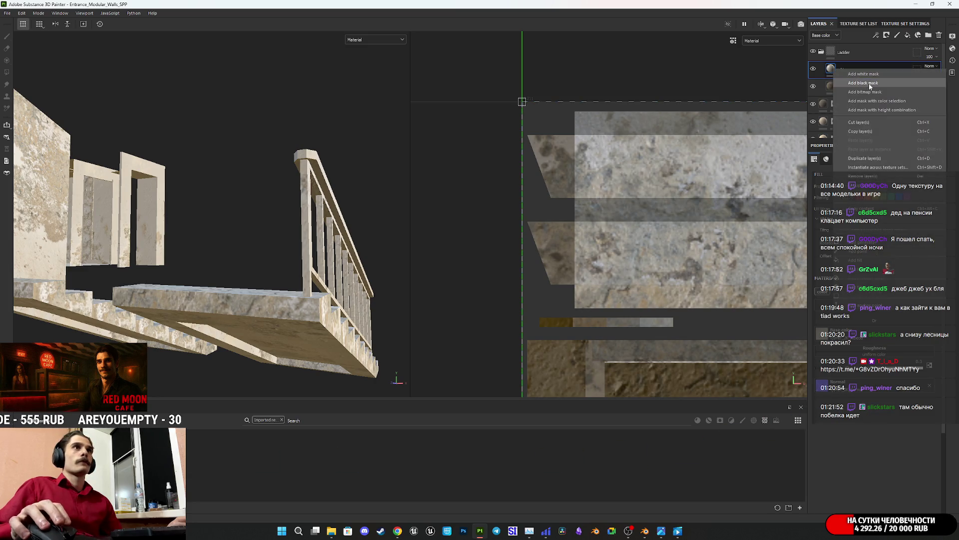
click(871, 83)
alt+drag(215, 259, 280, 259)
scroll(676, 190, down, 3)
middle_drag(676, 190, 665, 147)
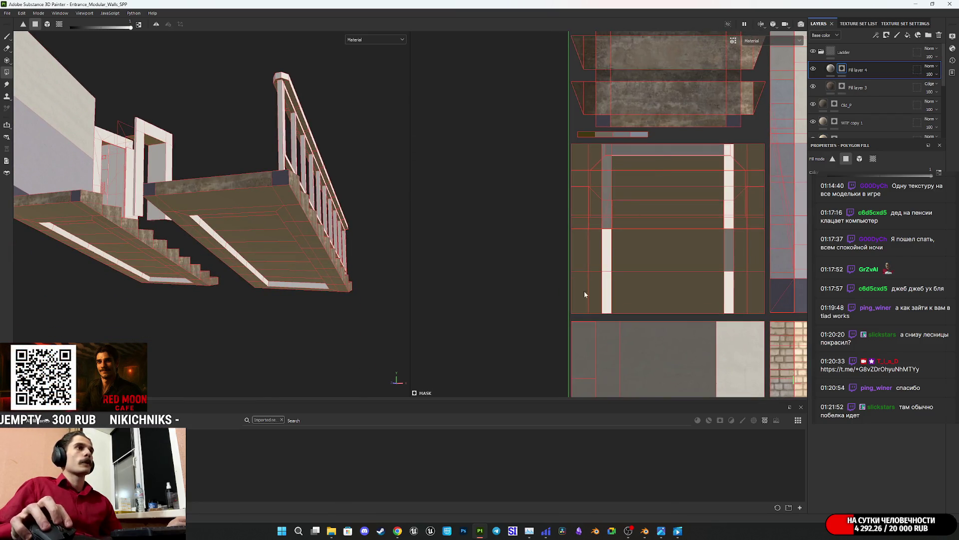
- Shift the concrete fill's UV projection in the 2D view to reposition the texture
click(831, 69)
alt+drag(245, 235, 282, 235)
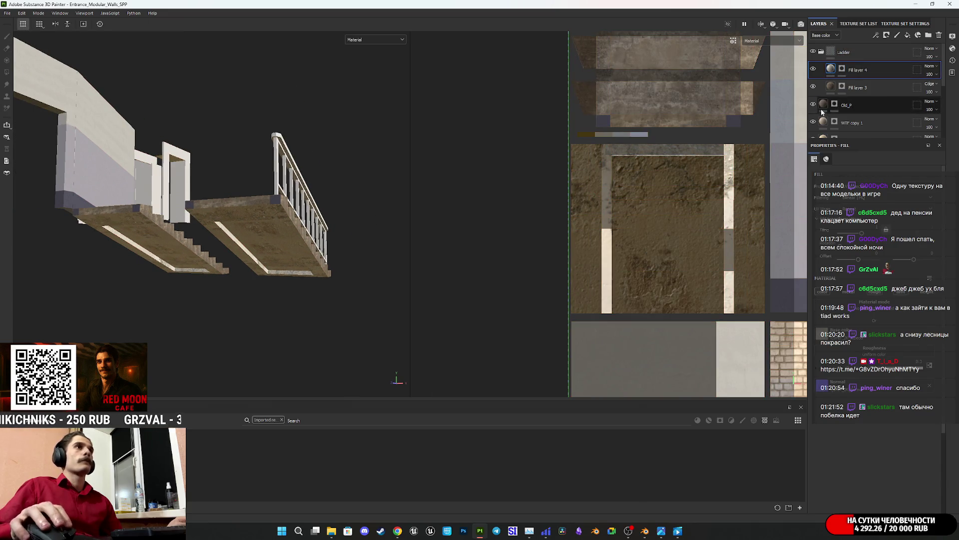
scroll(632, 215, down, 5)
middle_drag(595, 314, 614, 163)
scroll(624, 220, down, 2)
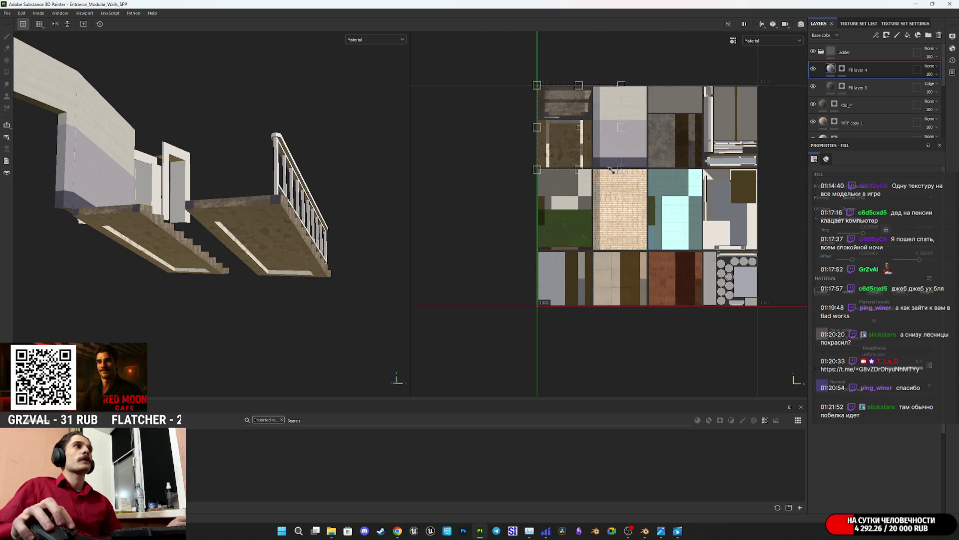
scroll(594, 150, up, 3)
scroll(594, 150, up, 3)
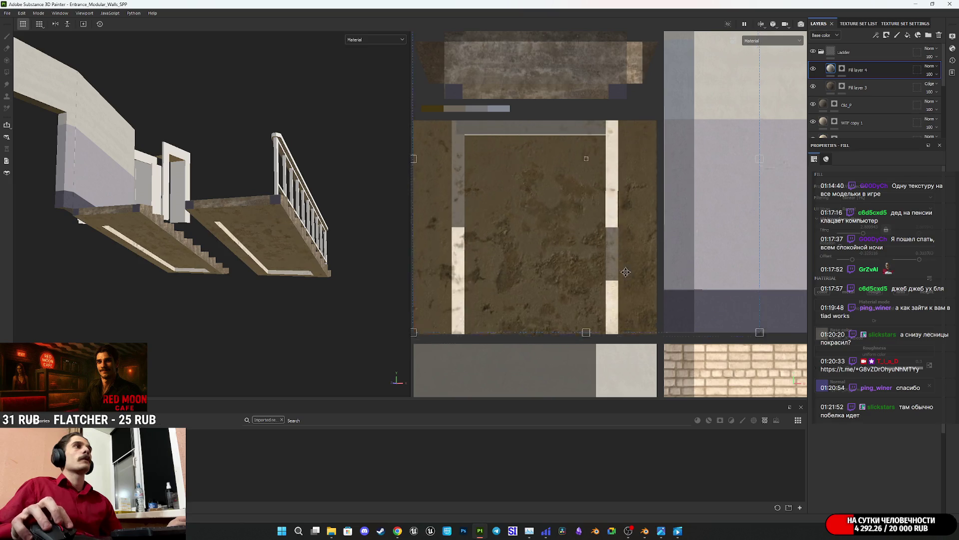
drag(638, 354, 602, 328)
alt+drag(315, 246, 405, 234)
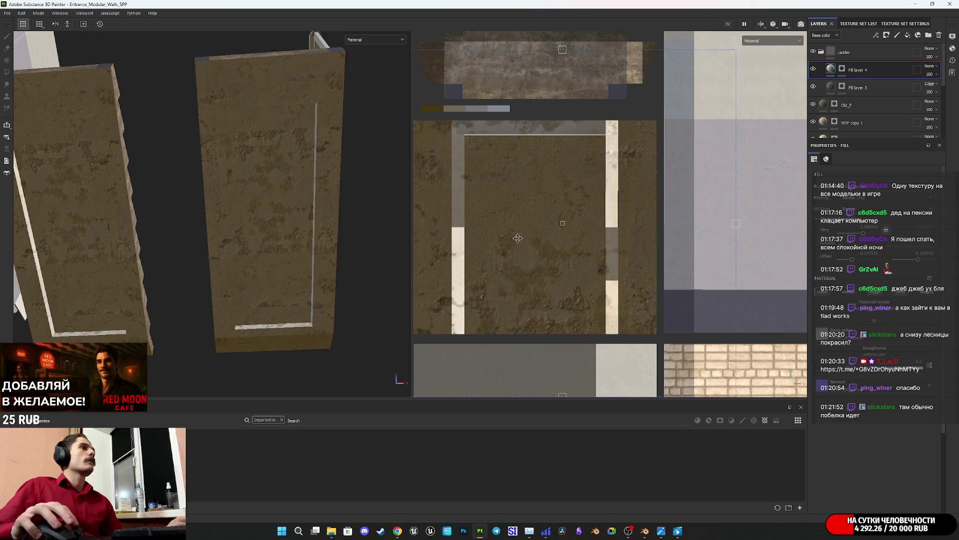
mouse_move(573, 243)
mouse_down()
mouse_move(562, 187)
mouse_move(576, 199)
mouse_up()
mouse_move(380, 216)
alt+mouse_down()
mouse_move(274, 242)
mouse_move(310, 160)
mouse_move(345, 118)
alt+mouse_up()
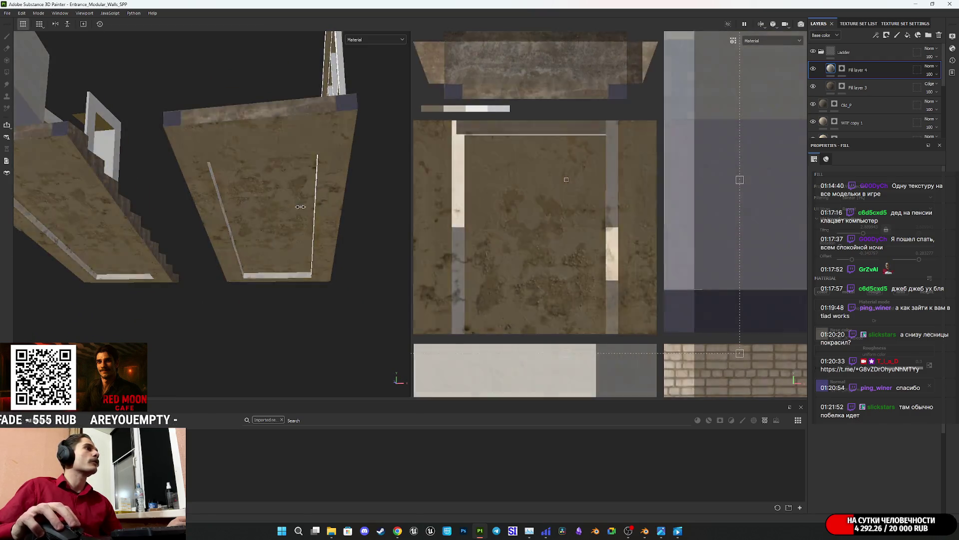
mouse_move(308, 204)
alt+mouse_down()
mouse_move(285, 235)
mouse_move(316, 187)
mouse_move(323, 148)
mouse_move(279, 202)
alt+mouse_up()
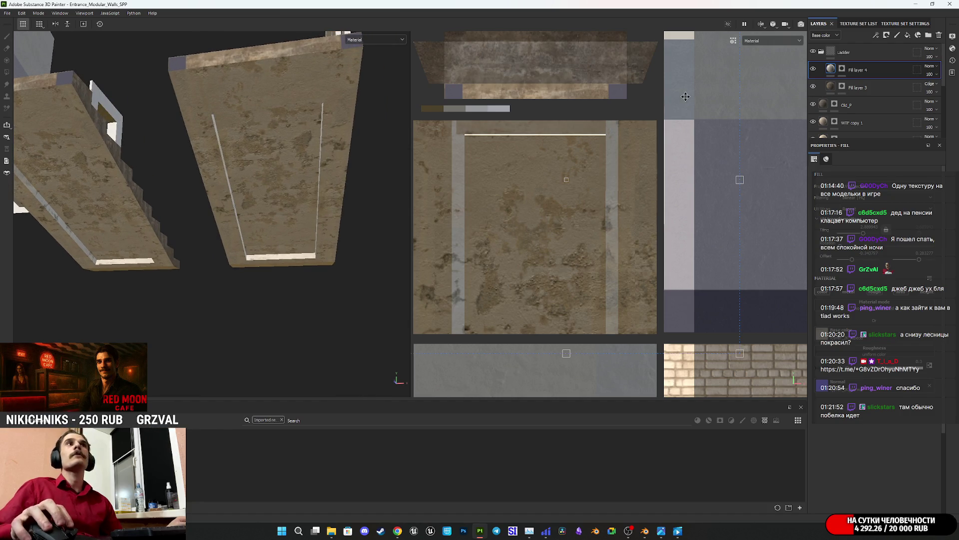
scroll(685, 97, up, 2)
scroll(549, 231, down, 1)
mouse_move(551, 232)
mouse_down()
mouse_move(593, 258)
mouse_move(522, 356)
mouse_move(364, 321)
mouse_move(316, 321)
mouse_move(433, 303)
mouse_move(431, 283)
mouse_move(429, 293)
mouse_up()
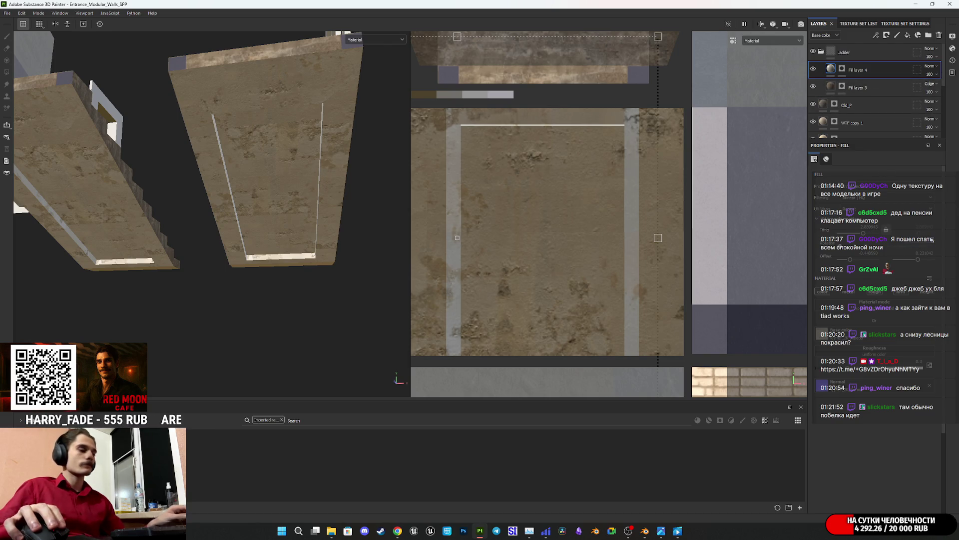
- Change the fill's texture variation, then enlarge and nudge the projection to scale up the concrete
click(932, 240)
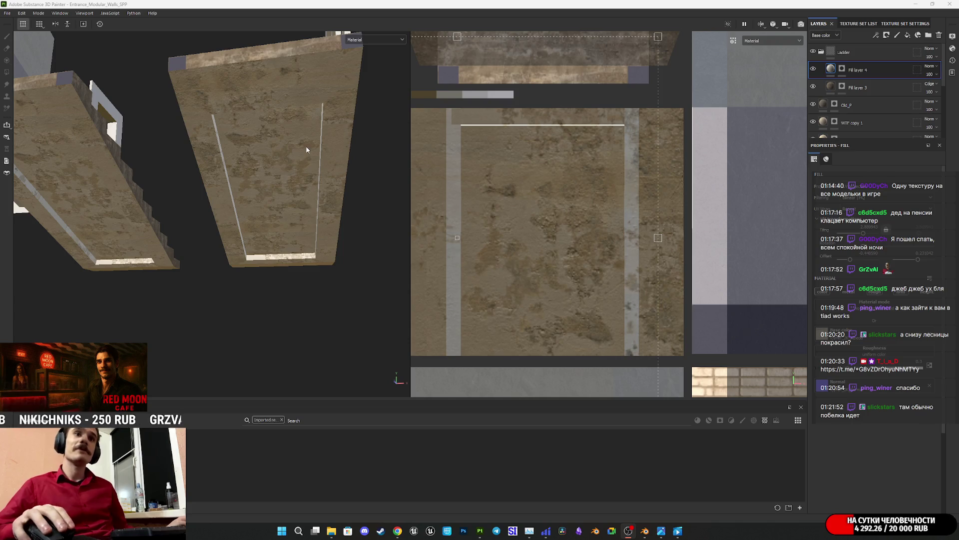
scroll(519, 207, down, 2)
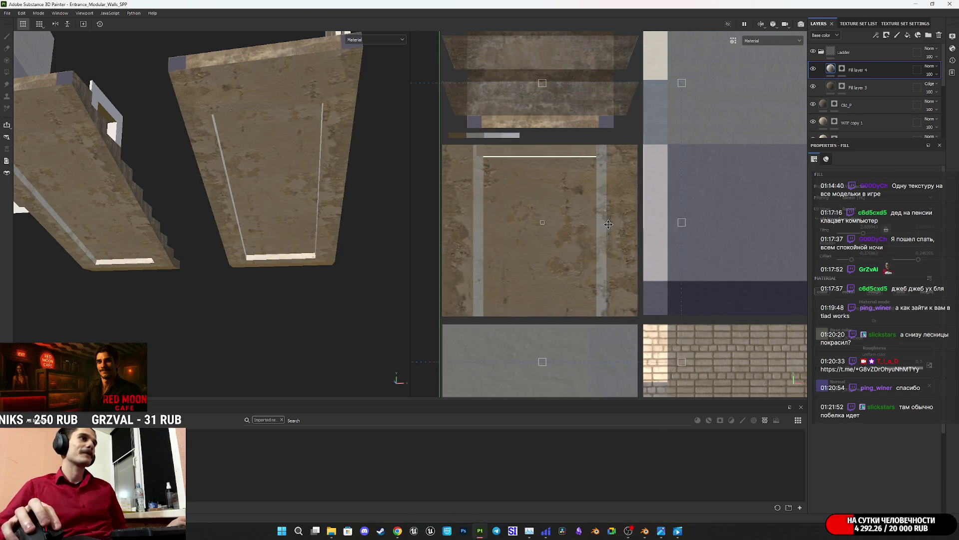
drag(598, 221, 606, 218)
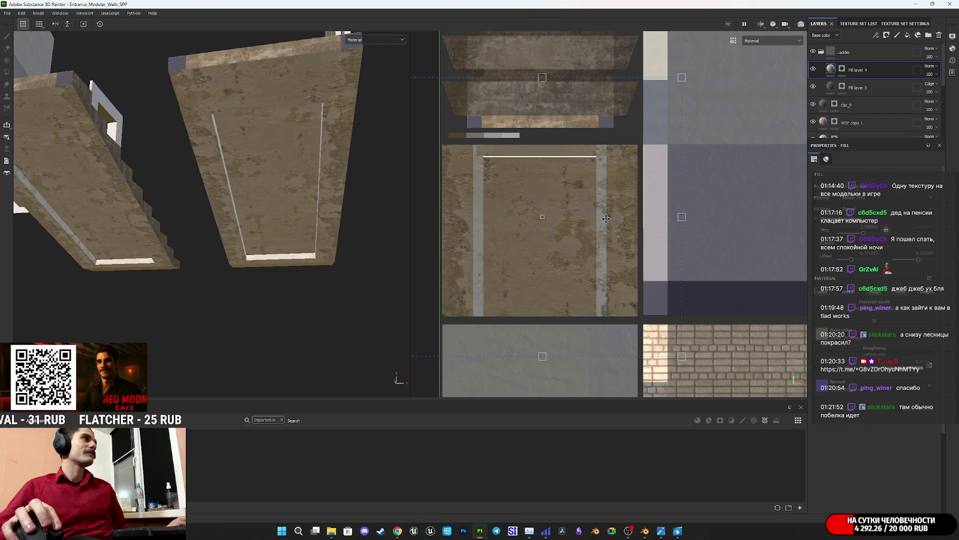
alt+drag(270, 200, 283, 220)
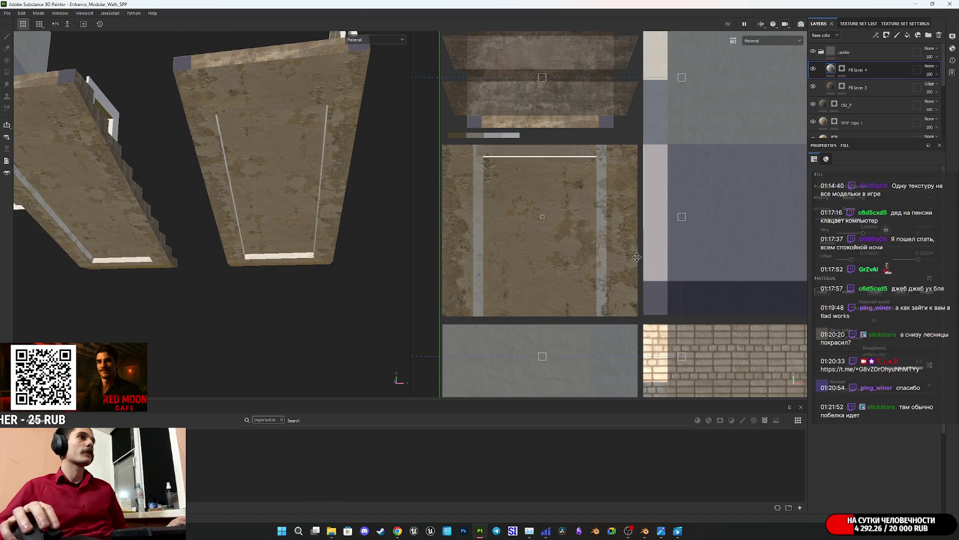
scroll(629, 253, down, 2)
drag(671, 321, 717, 352)
drag(652, 298, 632, 285)
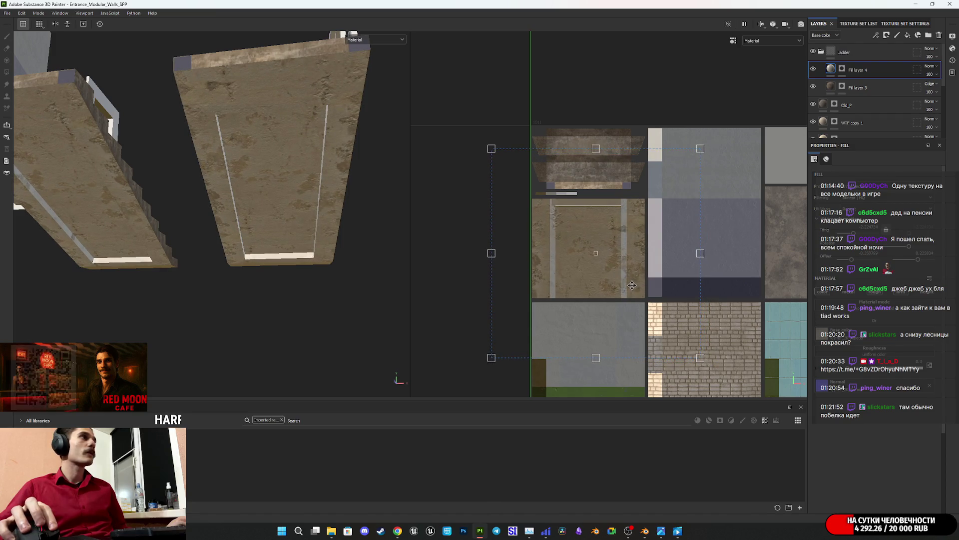
drag(703, 253, 725, 253)
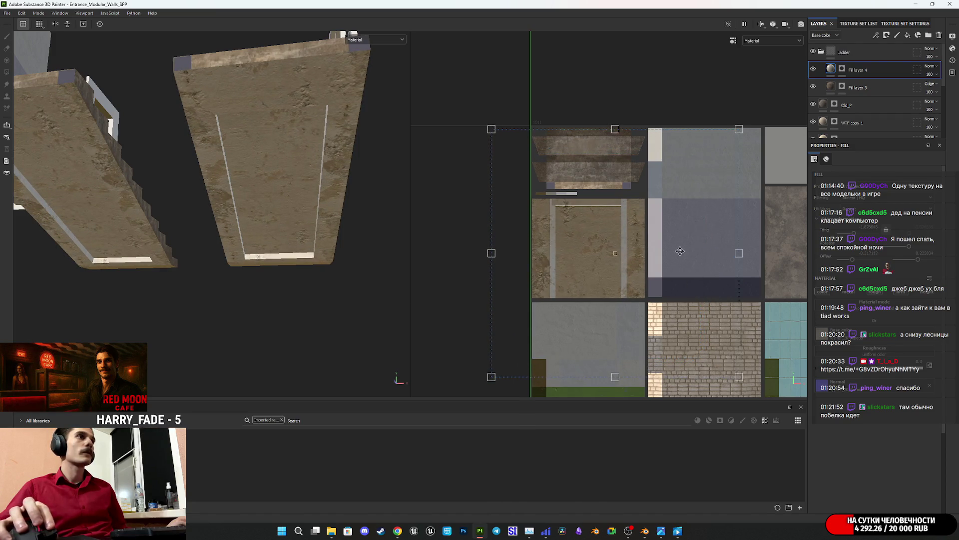
drag(660, 254, 663, 254)
mouse_move(332, 211)
alt+mouse_down()
mouse_move(323, 181)
mouse_move(287, 159)
mouse_move(287, 203)
mouse_move(266, 209)
mouse_move(337, 254)
mouse_move(310, 243)
mouse_move(259, 316)
mouse_move(295, 313)
mouse_move(307, 287)
mouse_move(328, 323)
mouse_move(533, 313)
alt+mouse_up()
scroll(323, 181, up, 5)
scroll(295, 176, down, 8)
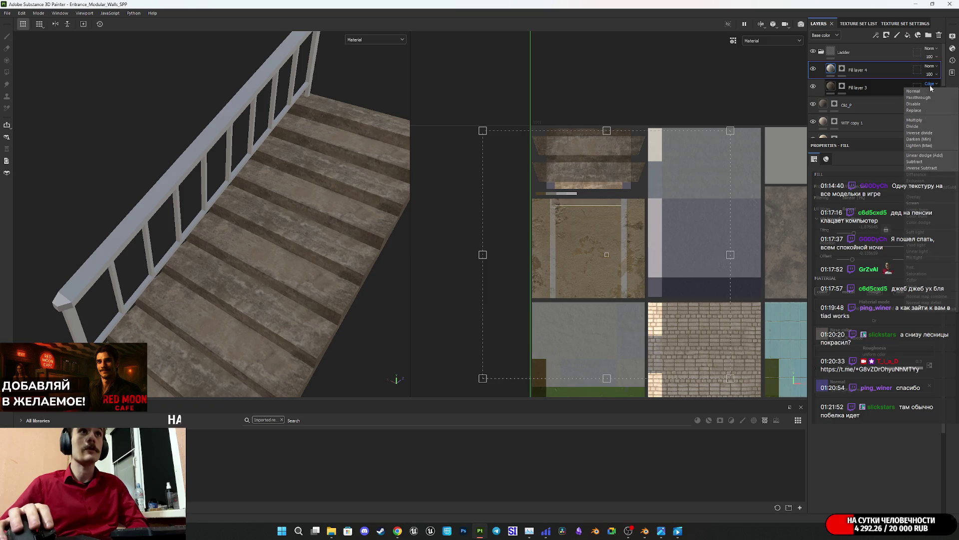
- Switch the Ladder group's blend mode to Multiply, cycle through other modes, and collapse the folder
click(926, 91)
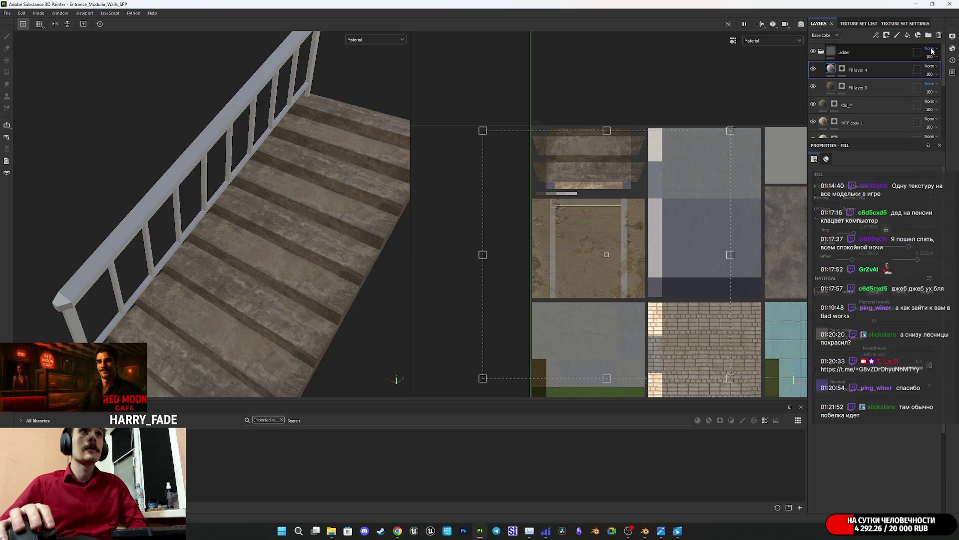
click(930, 48)
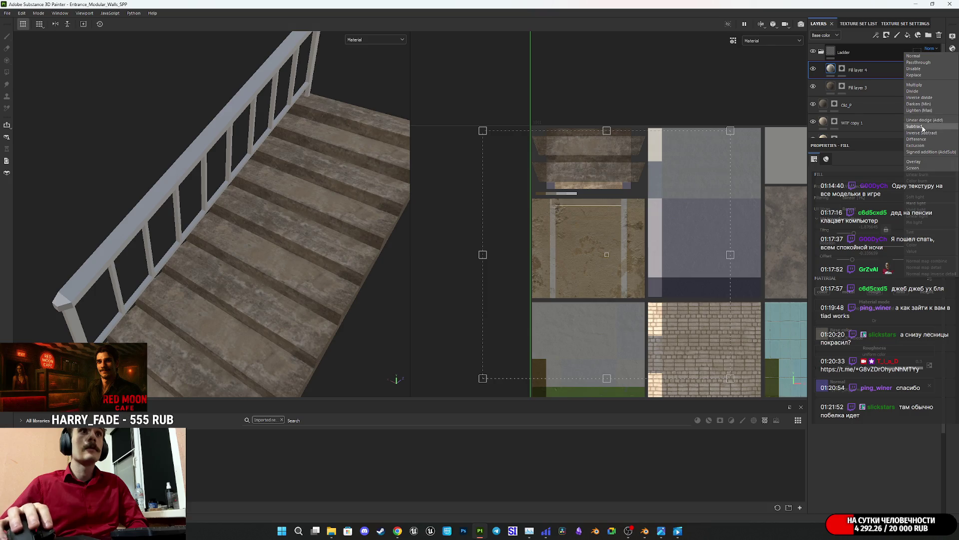
click(923, 86)
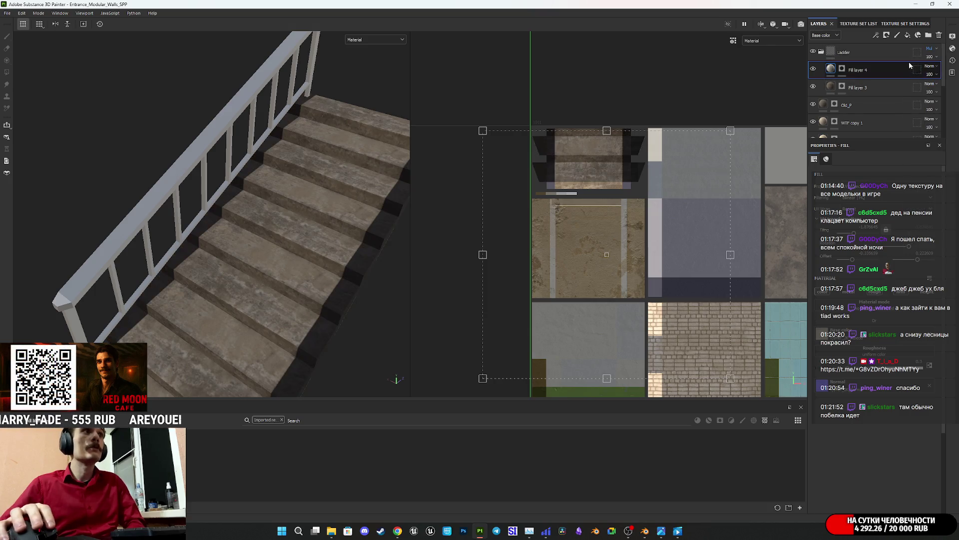
scroll(930, 51, down, 5)
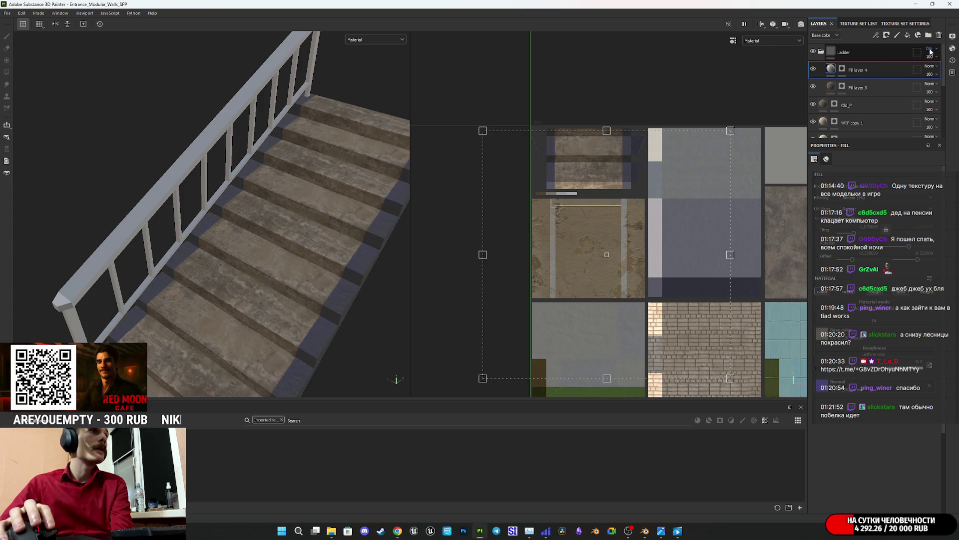
scroll(933, 52, down, 5)
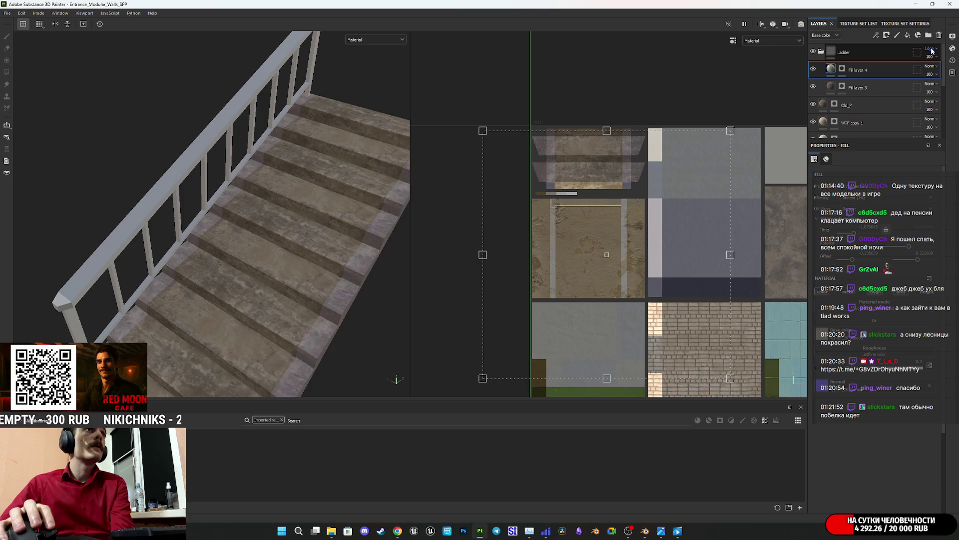
scroll(933, 52, down, 1)
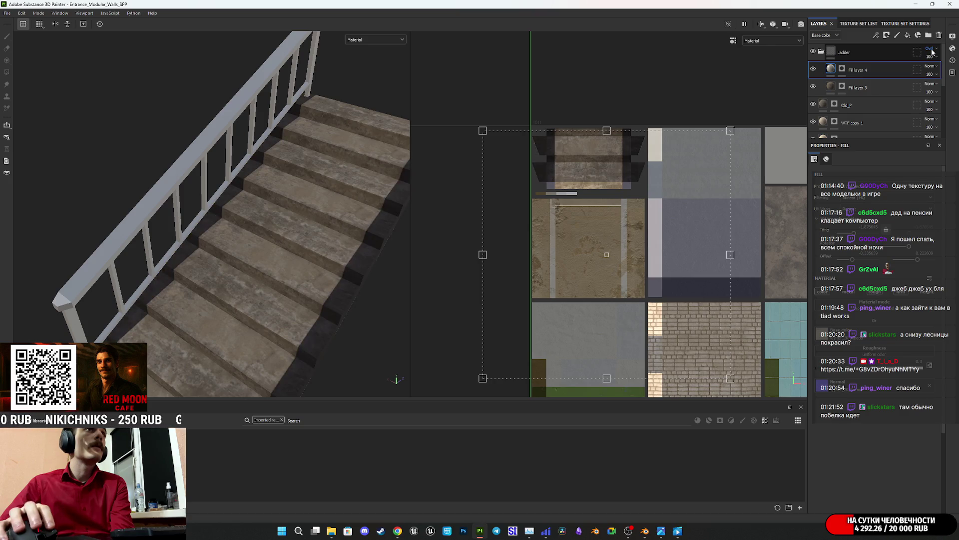
scroll(932, 52, down, 3)
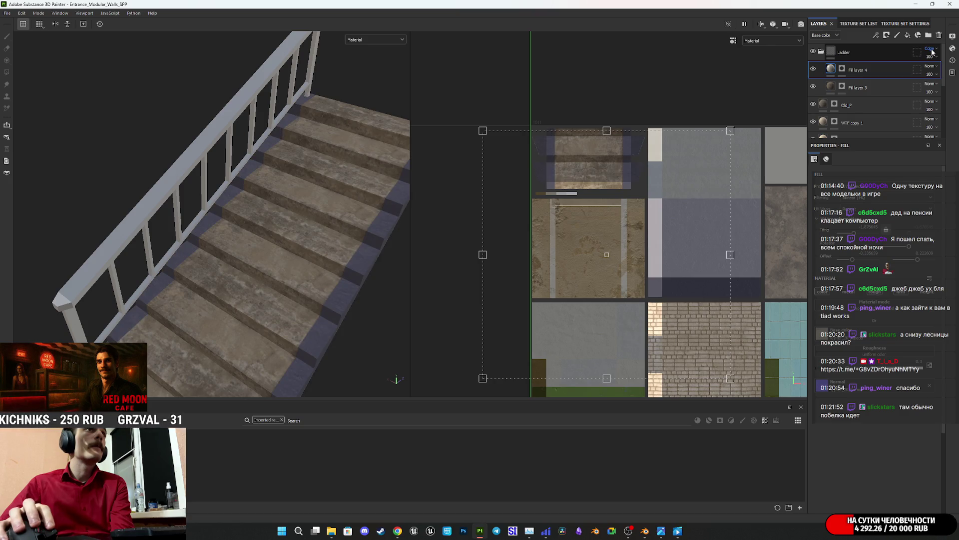
click(822, 52)
mouse_move(277, 317)
alt+mouse_down()
mouse_move(423, 93)
mouse_move(389, 108)
mouse_move(343, 97)
mouse_move(283, 103)
mouse_move(259, 269)
alt+mouse_up()
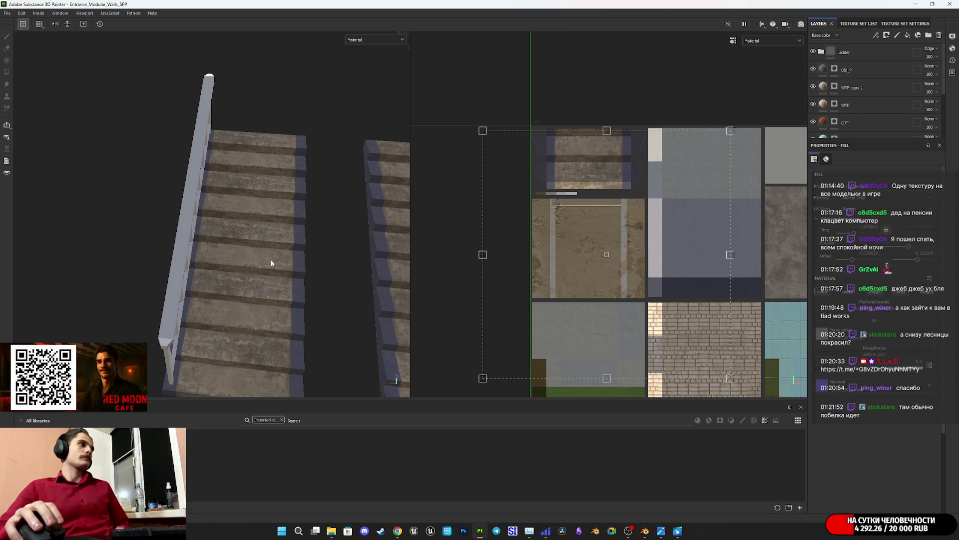
alt+drag(271, 260, 287, 230)
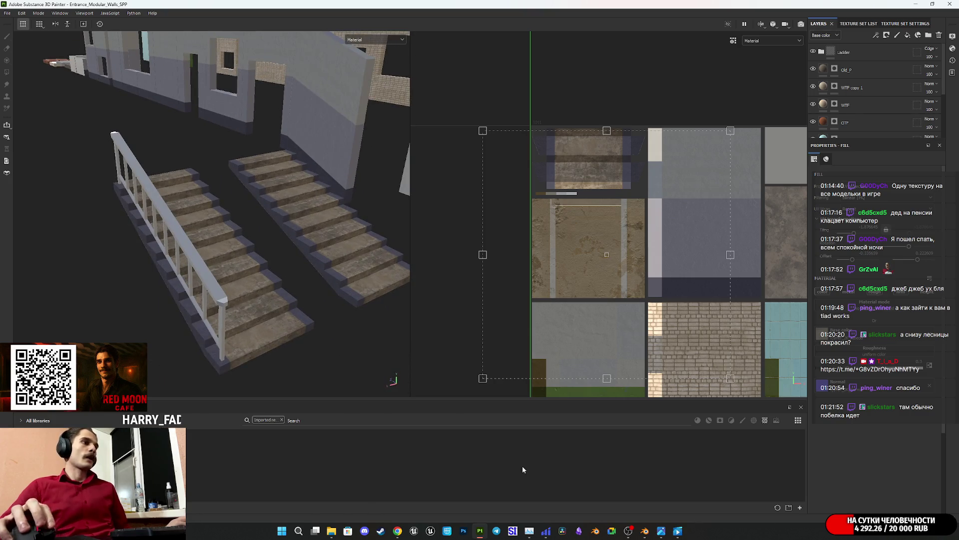
mouse_move(661, 531)
mouse_move(656, 489)
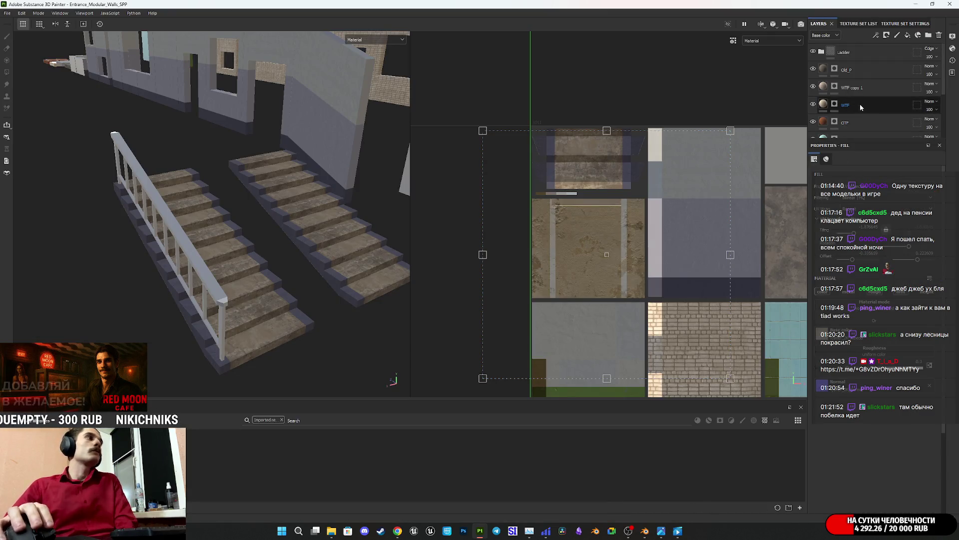
scroll(867, 85, down, 3)
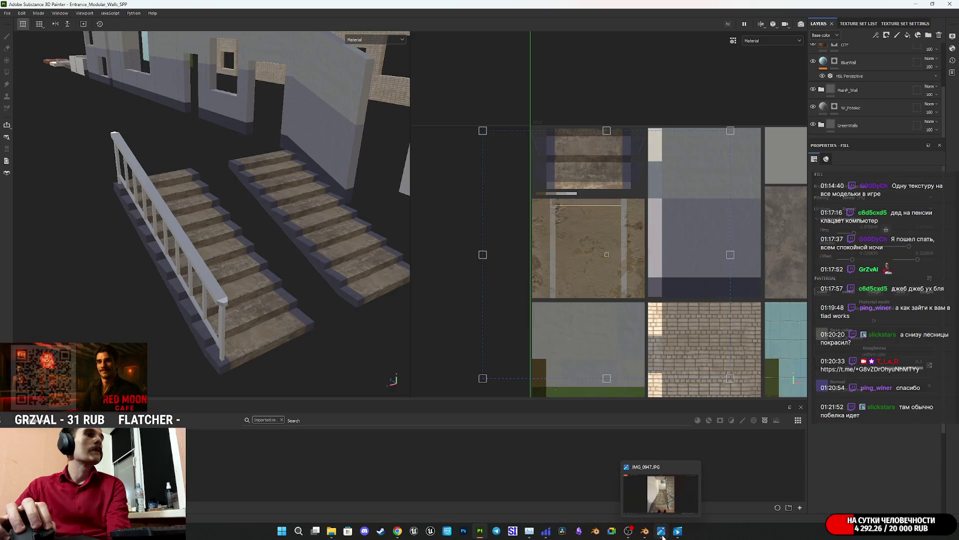
mouse_move(669, 506)
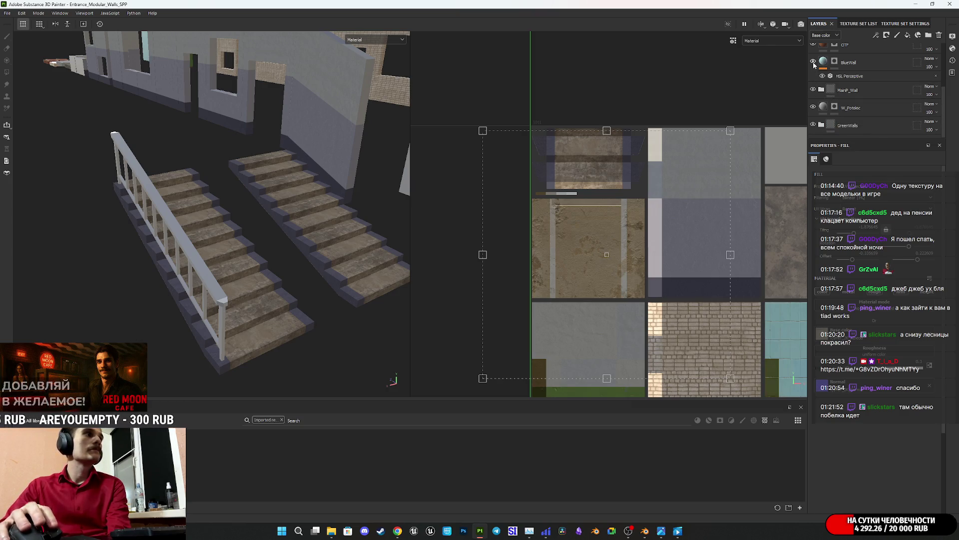
scroll(820, 80, up, 1)
scroll(823, 90, down, 1)
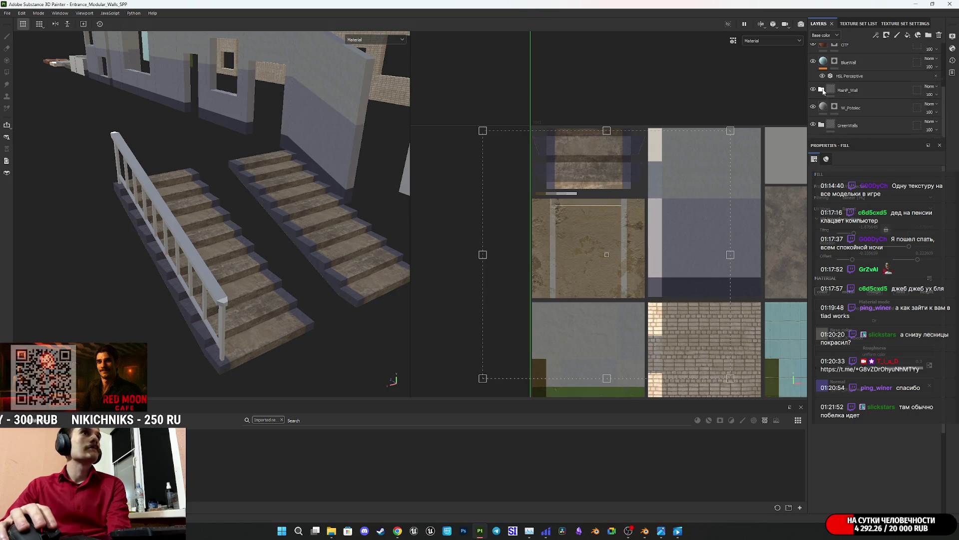
click(821, 90)
click(814, 108)
click(813, 108)
click(843, 108)
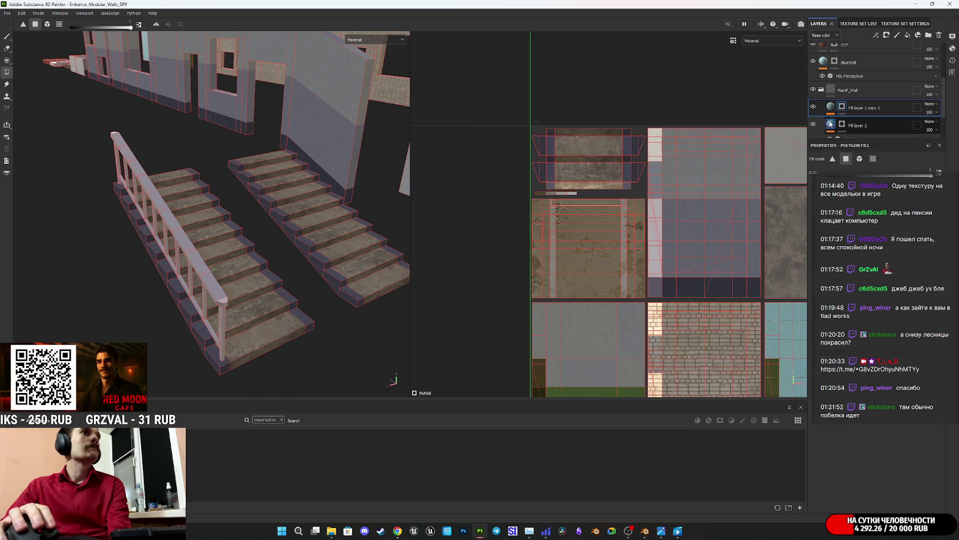
scroll(477, 227, down, 3)
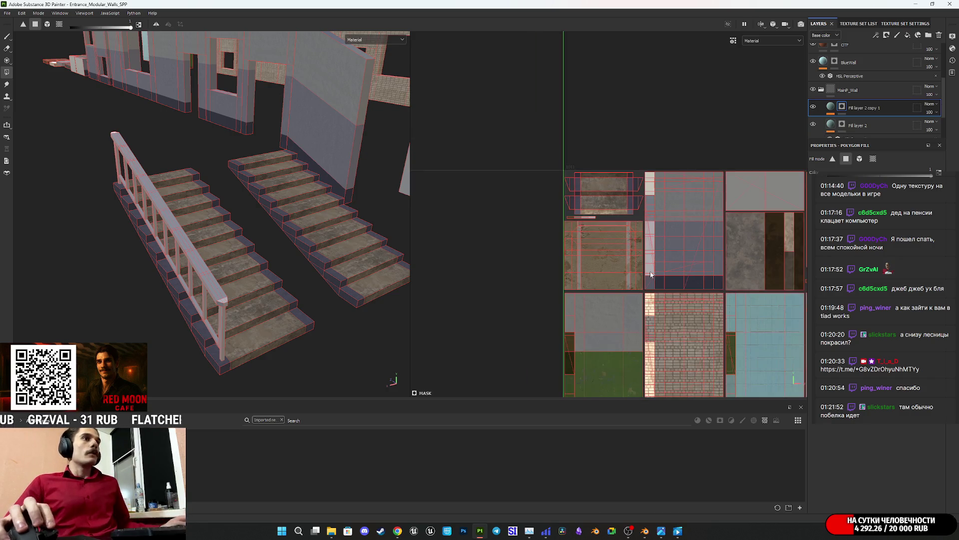
middle_drag(689, 266, 521, 151)
mouse_move(620, 147)
middle_down()
mouse_move(645, 250)
mouse_move(679, 253)
middle_up()
key(f)
mouse_move(160, 260)
alt+mouse_down()
mouse_move(121, 302)
mouse_move(200, 275)
mouse_move(156, 290)
mouse_move(292, 285)
alt+mouse_up()
click(831, 106)
click(822, 89)
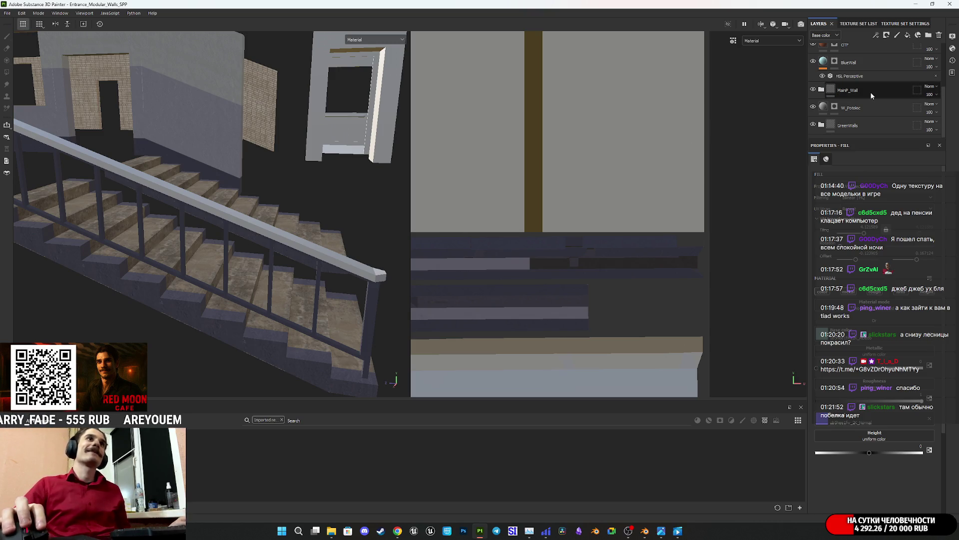
click(828, 92)
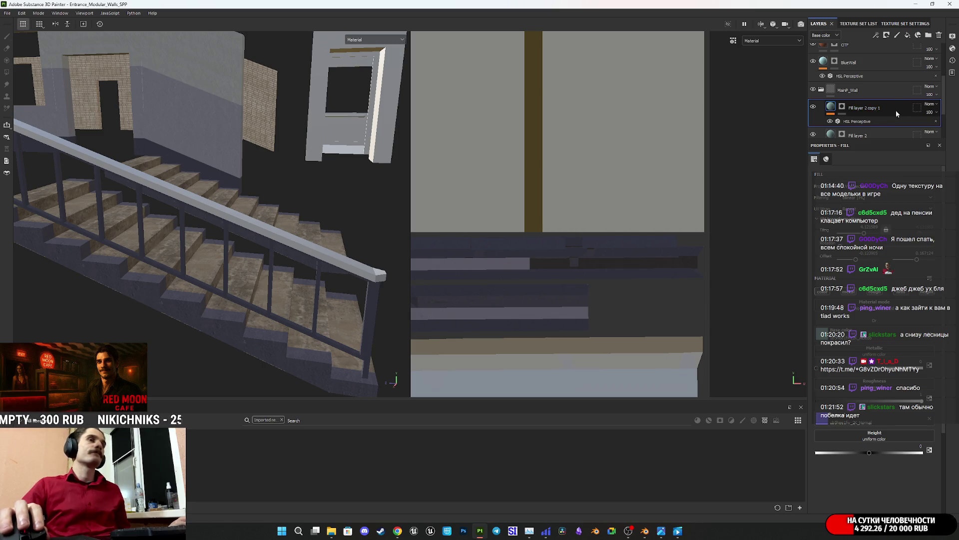
- Duplicate Fill layer 2 copy 1 to create Fill layer 2 copy 2
drag(895, 108, 891, 104)
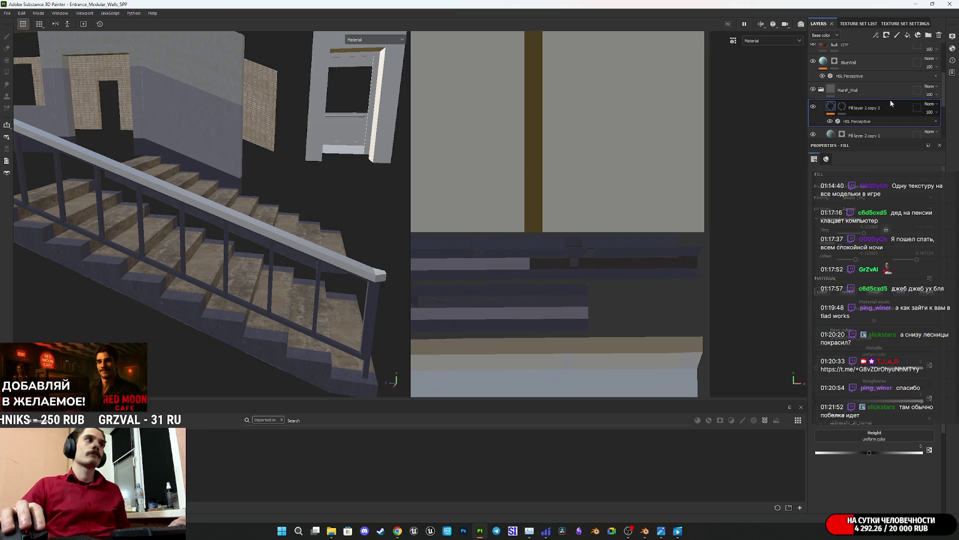
right_click(847, 111)
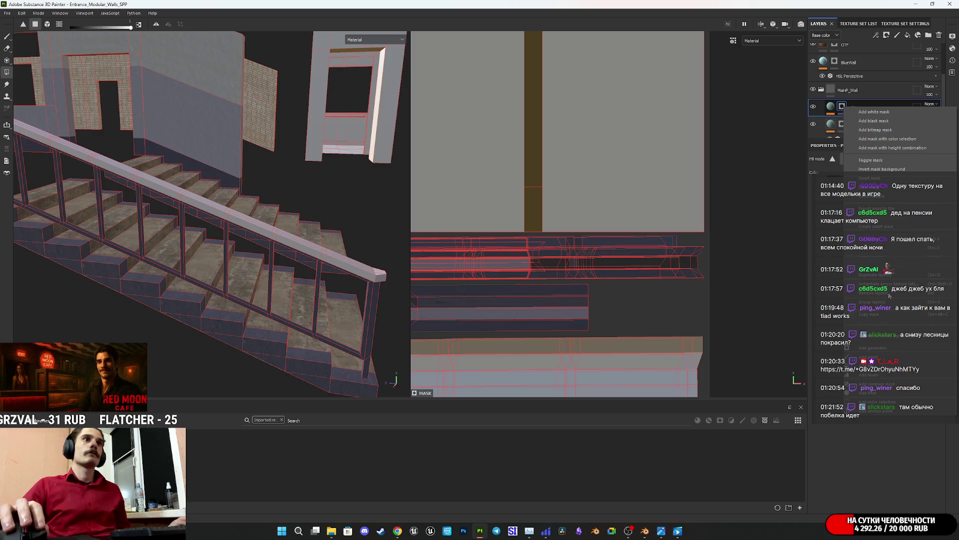
click(843, 109)
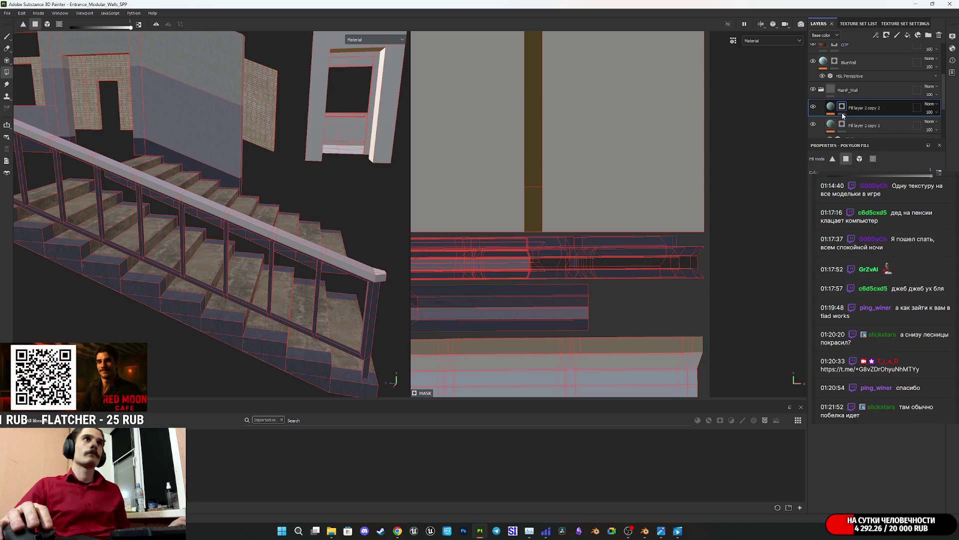
- Add an HSL Perceptive filter to Fill layer 2 copy 2 and lower its value to 0.194
alt+drag(315, 292, 388, 284)
scroll(638, 306, down, 2)
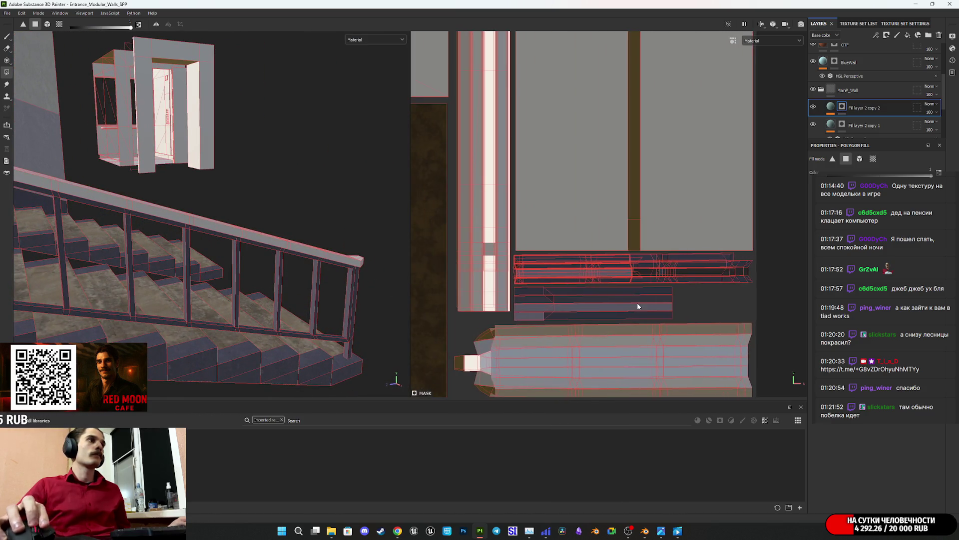
click(831, 106)
key(ctrl+v)
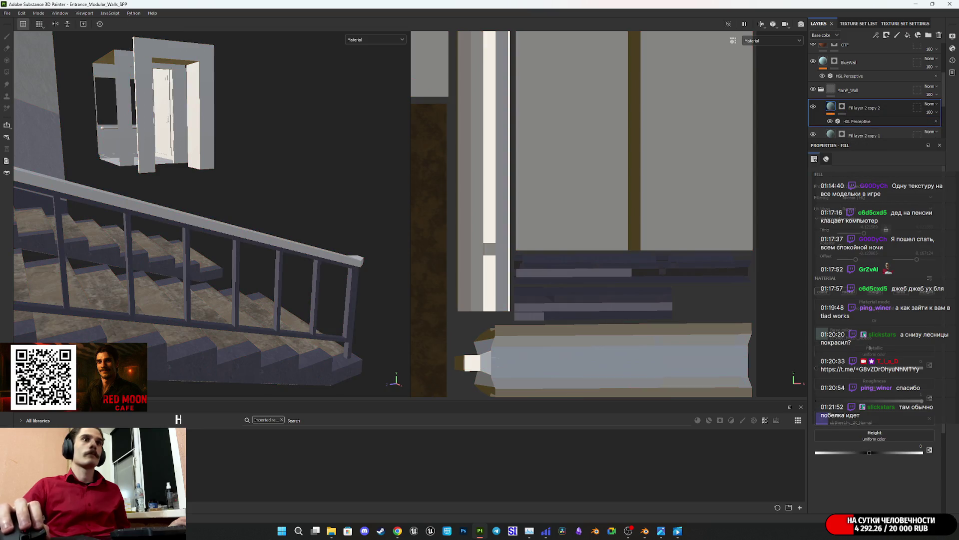
click(857, 122)
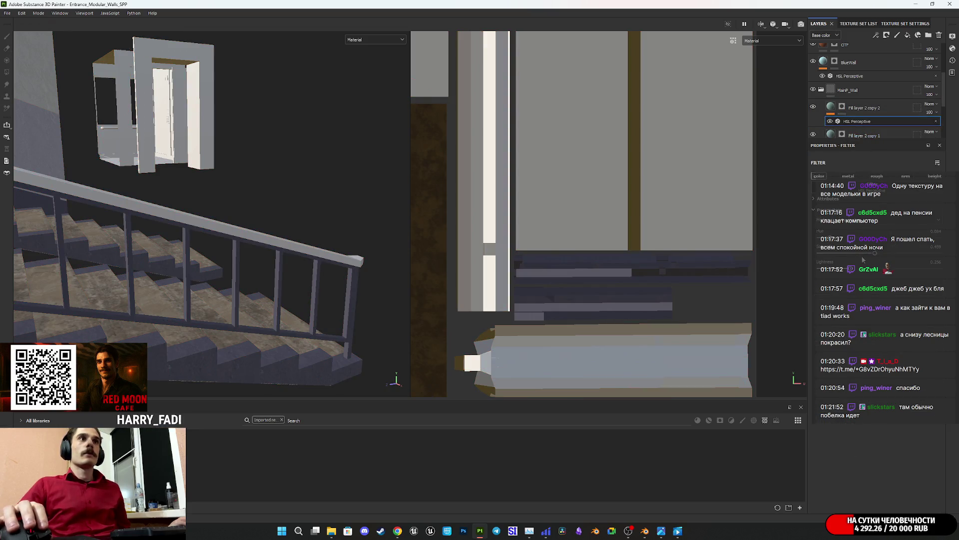
drag(875, 254, 844, 253)
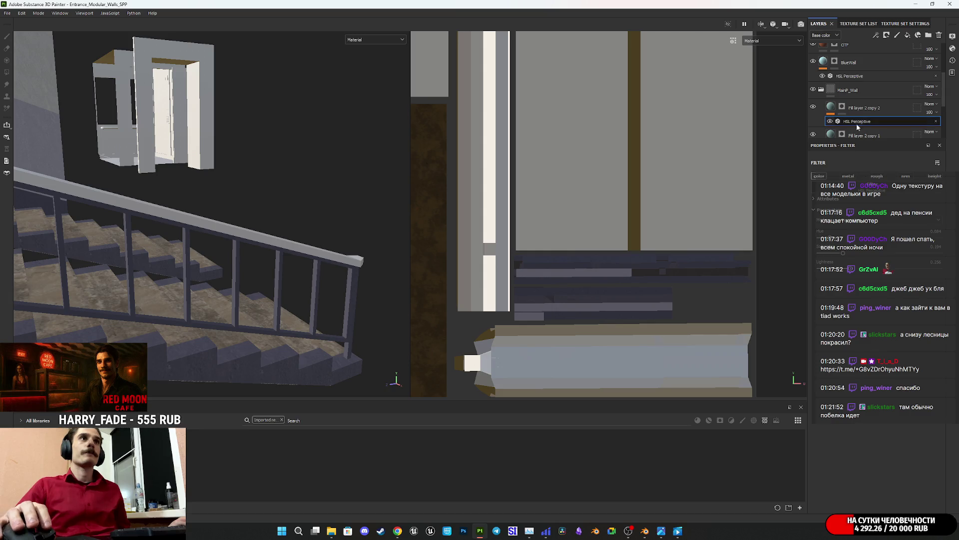
click(844, 107)
- Polygon-fill more stair UV strips into Fill layer 2 copy 2's mask
scroll(657, 324, up, 3)
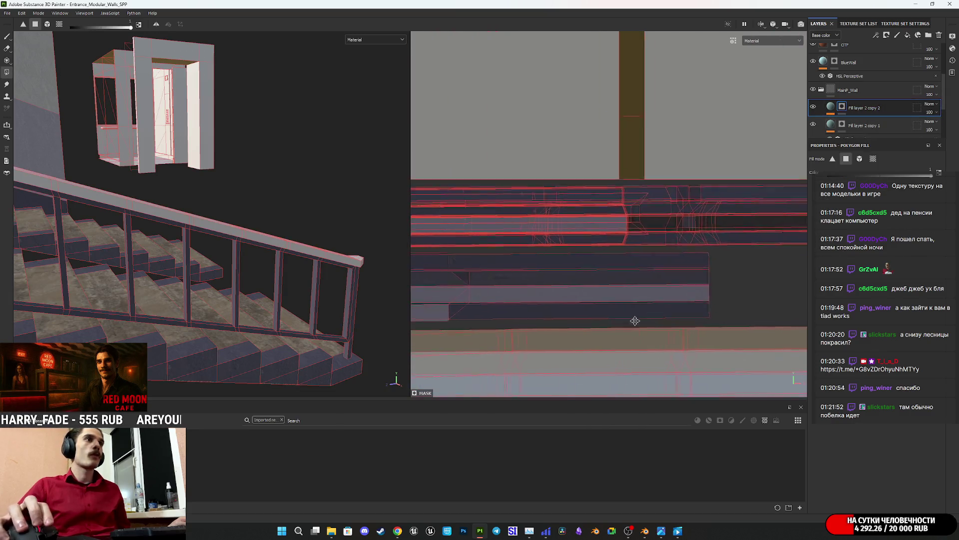
mouse_move(630, 327)
mouse_down()
mouse_move(545, 295)
mouse_move(512, 261)
mouse_move(487, 198)
mouse_up()
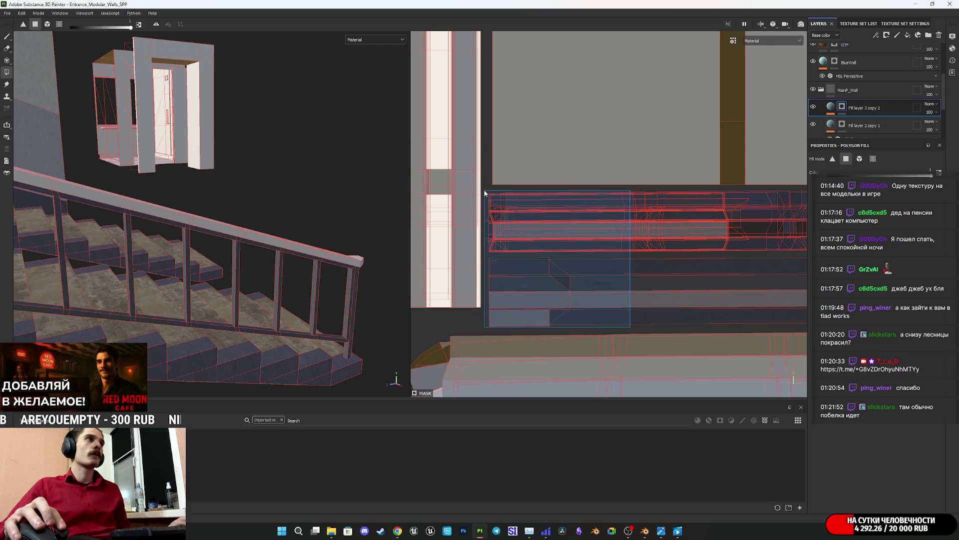
middle_drag(624, 257, 558, 278)
drag(622, 226, 642, 210)
mouse_move(620, 316)
mouse_down()
mouse_move(709, 233)
mouse_move(712, 208)
mouse_up()
middle_drag(712, 209, 515, 219)
drag(489, 301, 589, 222)
drag(618, 296, 707, 218)
- Collapse the MainP_Wall folder and orbit back around to the staircase
click(834, 90)
click(821, 90)
mouse_move(263, 293)
alt+mouse_down()
mouse_move(130, 292)
mouse_move(216, 304)
mouse_move(205, 307)
mouse_move(81, 298)
mouse_move(190, 280)
mouse_move(294, 226)
mouse_move(256, 284)
mouse_move(358, 229)
mouse_move(426, 250)
mouse_move(217, 311)
mouse_move(304, 349)
mouse_move(253, 326)
alt+mouse_up()
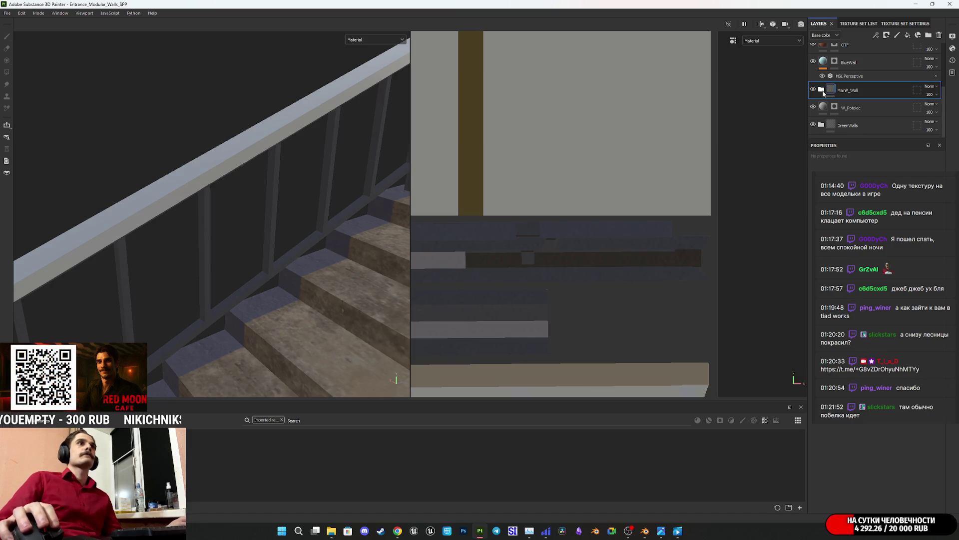
- Hide the layer below the Ladder folder, expand Ladder, and select Fill layer 3's mask
scroll(847, 100, up, 3)
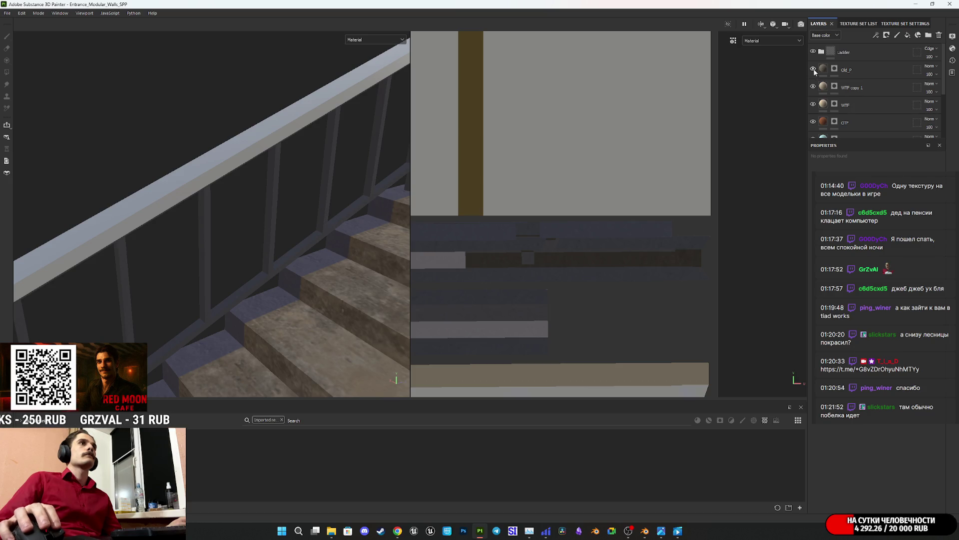
click(814, 87)
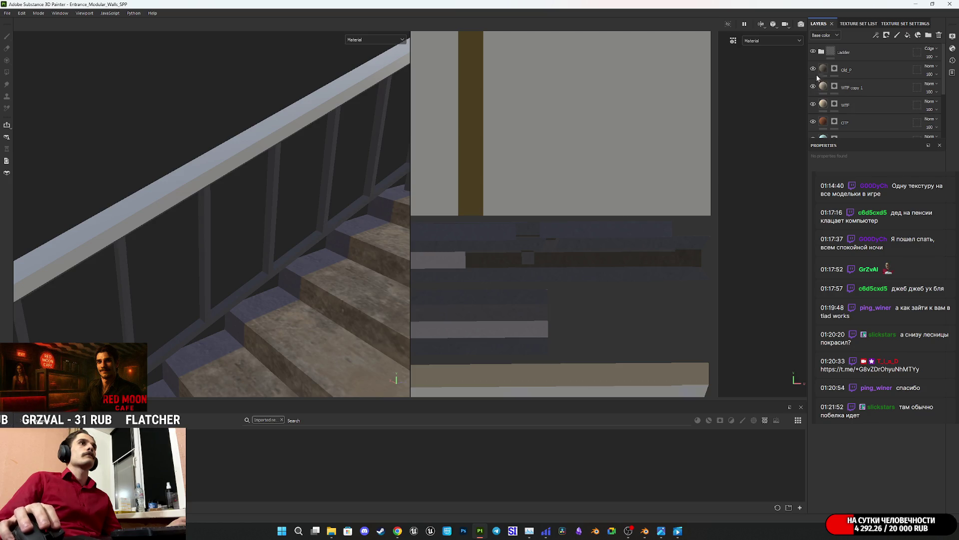
click(821, 52)
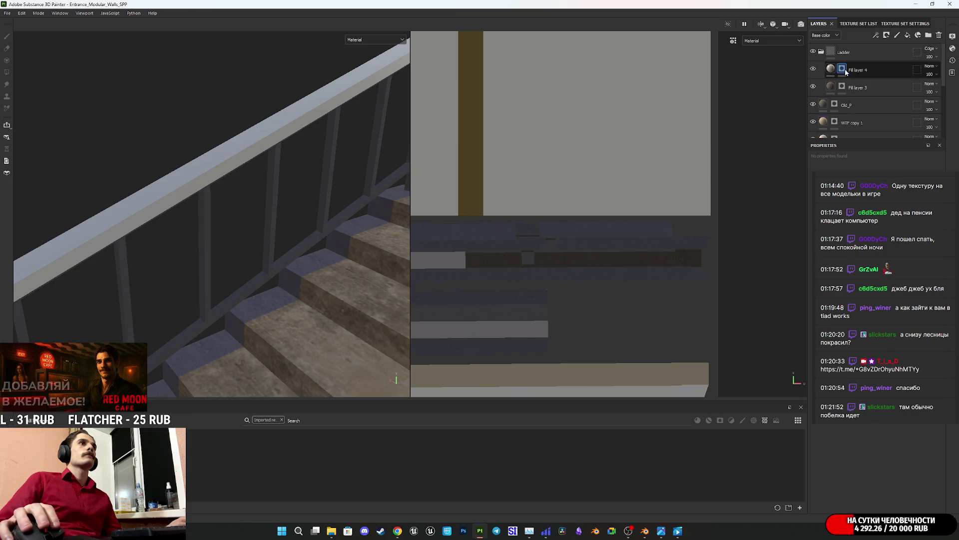
click(844, 86)
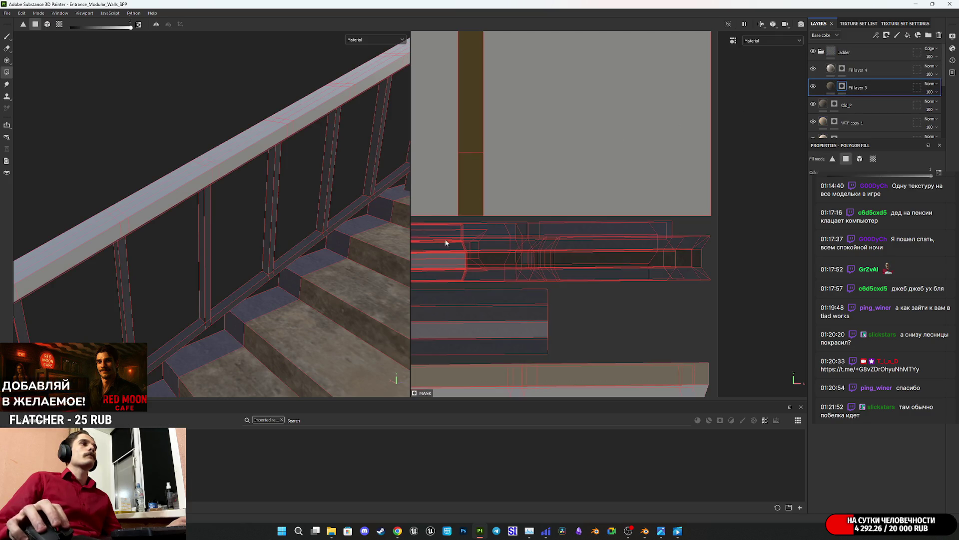
- Polygon-fill the remaining stair UV strips into Fill layer 3's mask
mouse_move(562, 350)
mouse_down()
mouse_move(491, 309)
mouse_move(480, 290)
mouse_up()
middle_drag(479, 290, 733, 275)
mouse_move(564, 328)
mouse_down()
mouse_move(515, 276)
mouse_move(527, 215)
mouse_move(544, 198)
mouse_up()
middle_drag(545, 198, 445, 206)
drag(533, 283, 655, 205)
middle_drag(658, 213, 534, 237)
drag(531, 302, 620, 226)
drag(665, 303, 748, 228)
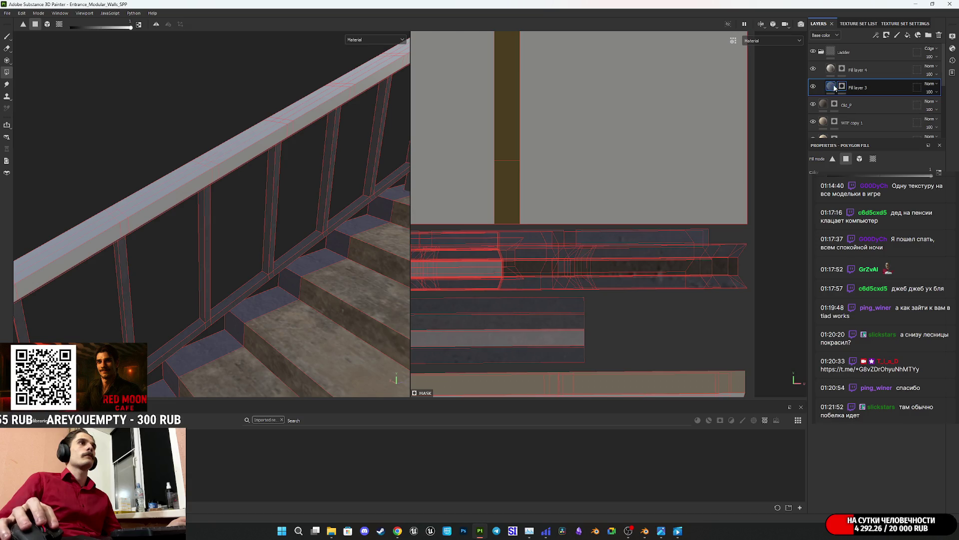
- Show Fill layer 3's fill settings and orbit to view the textured stairs
click(835, 87)
mouse_move(260, 270)
alt+mouse_down()
mouse_move(236, 268)
mouse_move(298, 252)
mouse_move(259, 263)
mouse_move(293, 259)
mouse_move(304, 289)
mouse_move(309, 257)
mouse_move(279, 238)
mouse_move(104, 282)
mouse_move(220, 233)
alt+mouse_up()
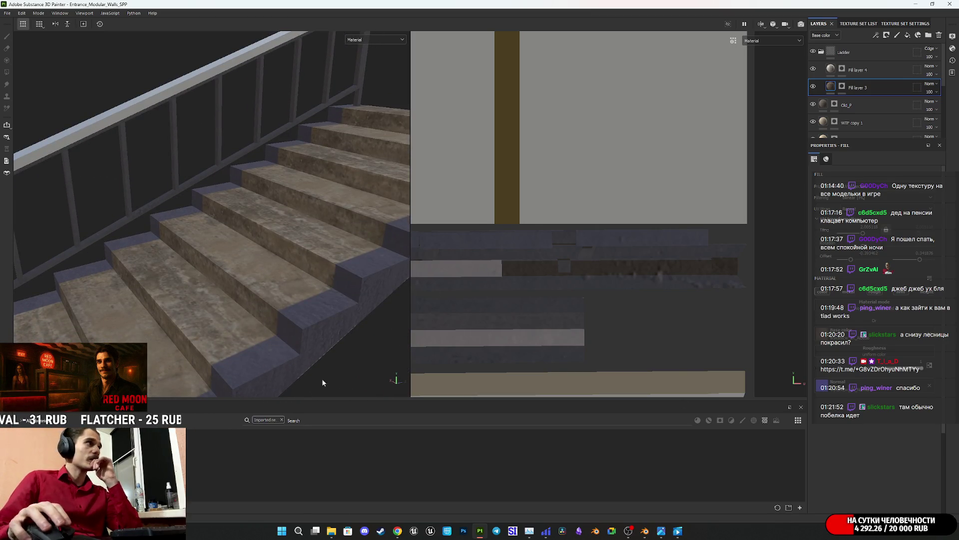
mouse_move(397, 530)
mouse_move(394, 504)
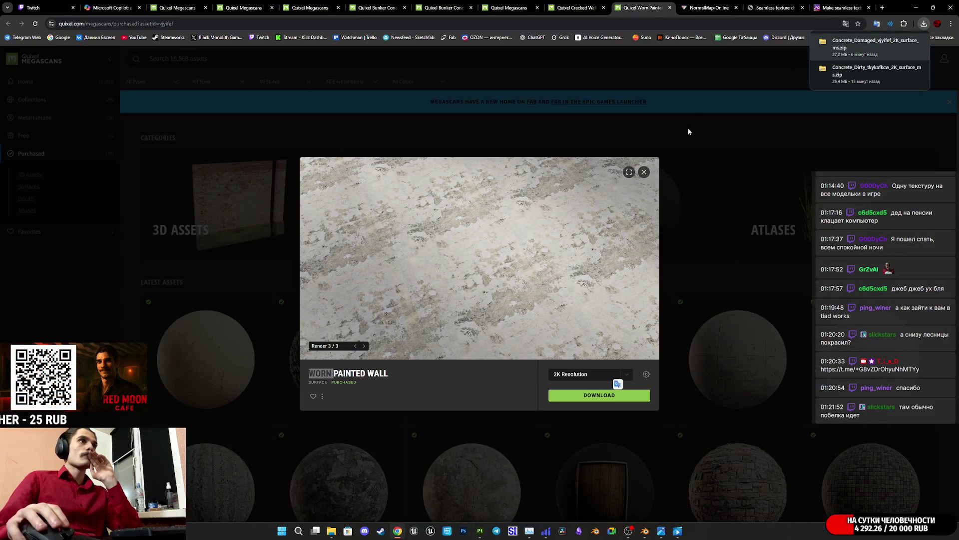
- Close the Worn Painted Wall preview, check the Twitch dashboard, and browse Purchased surfaces
click(700, 189)
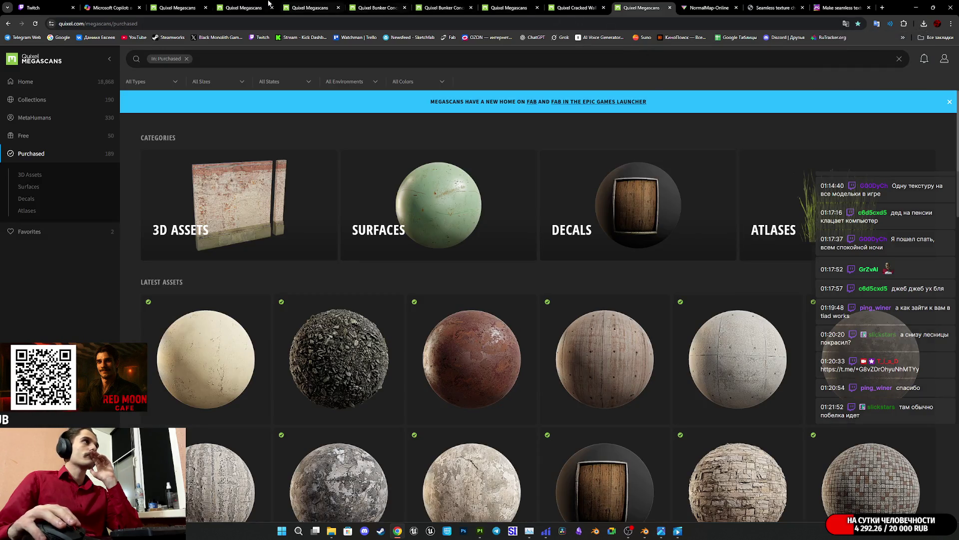
click(36, 8)
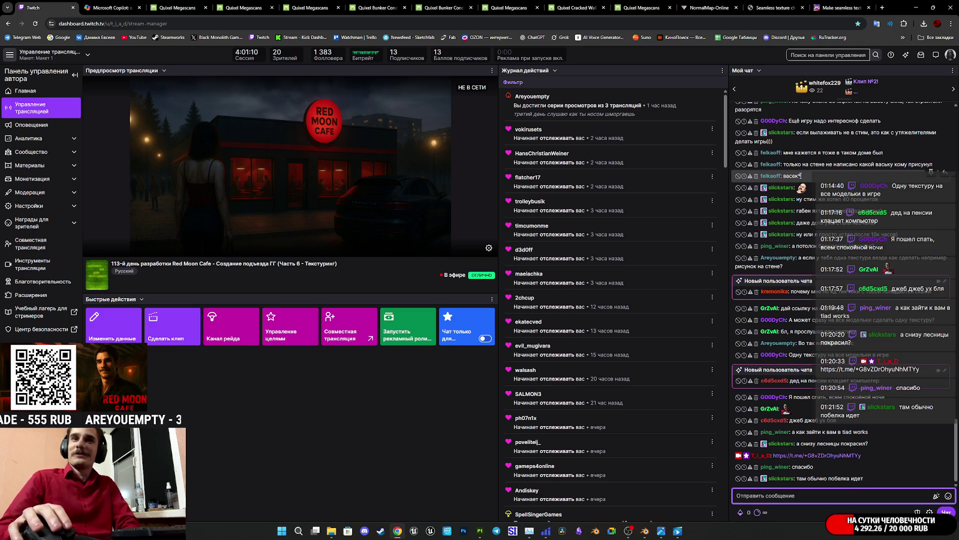
click(307, 6)
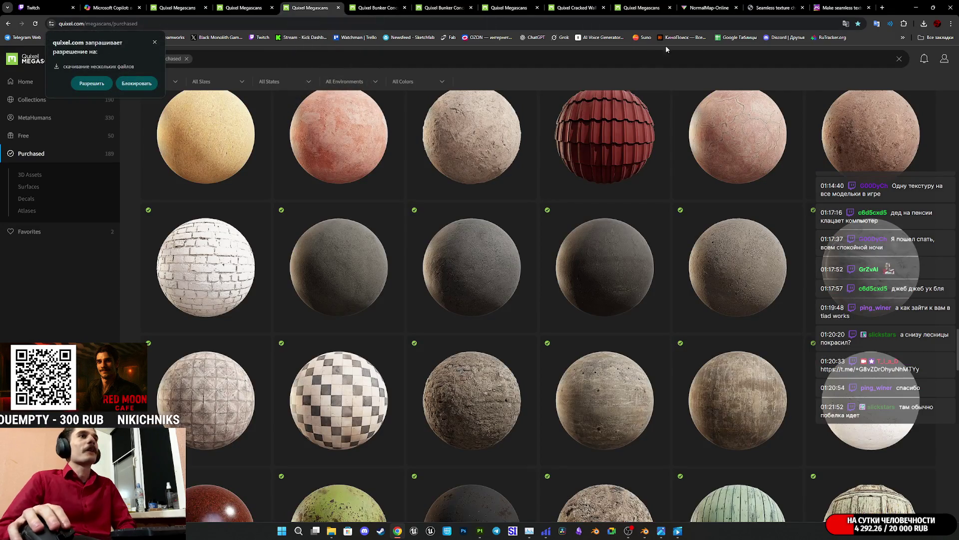
scroll(761, 362, down, 2)
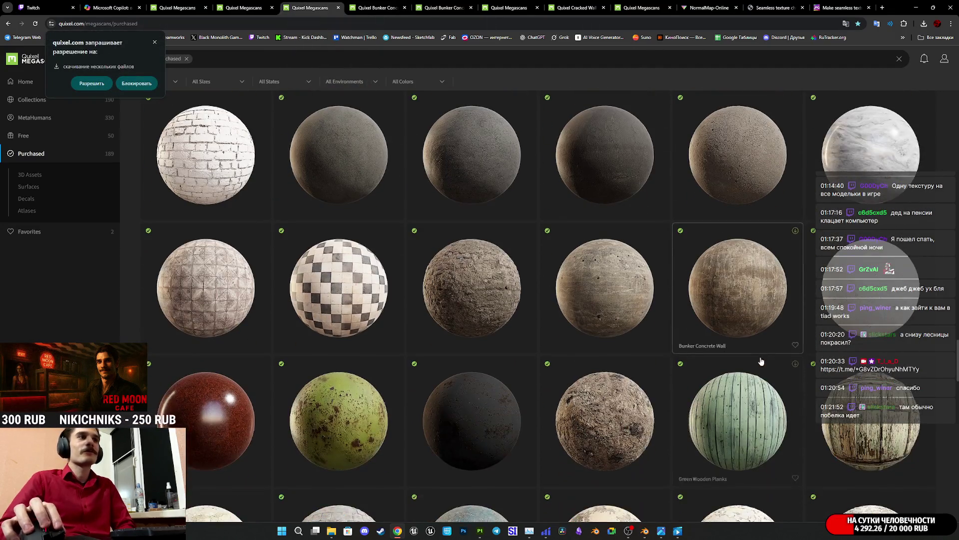
scroll(616, 295, down, 2)
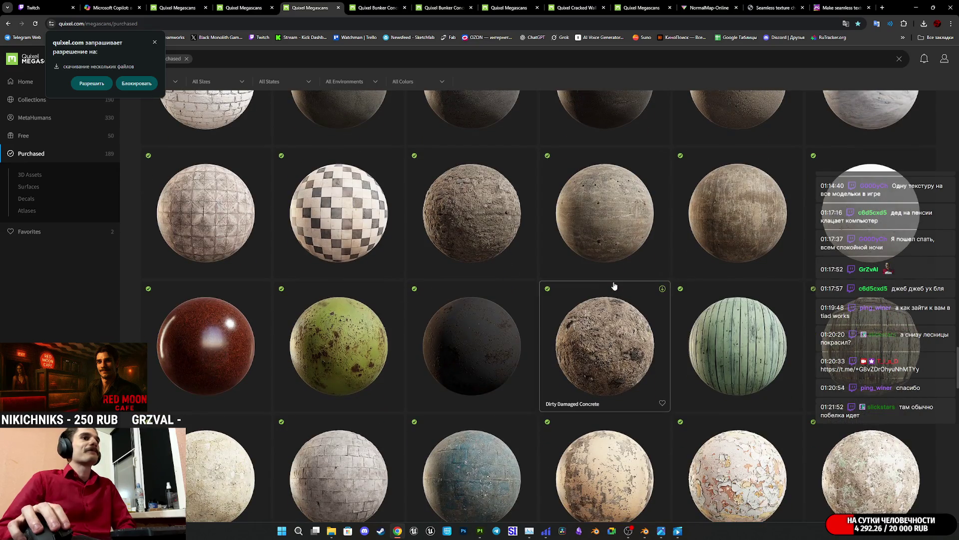
scroll(615, 286, down, 3)
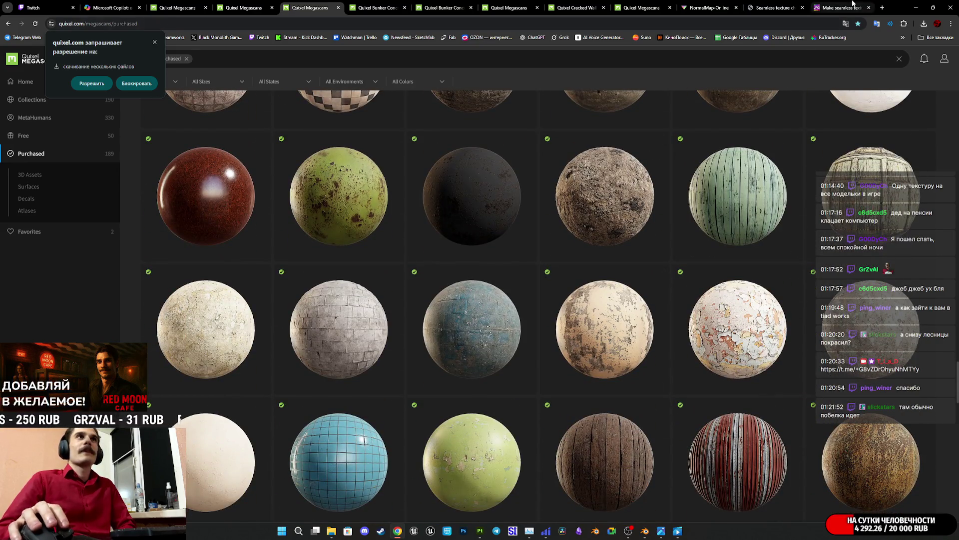
- Open the Cracked Wall Plaster page, dismiss the new-home notice, and view its third render
click(853, 4)
click(753, 4)
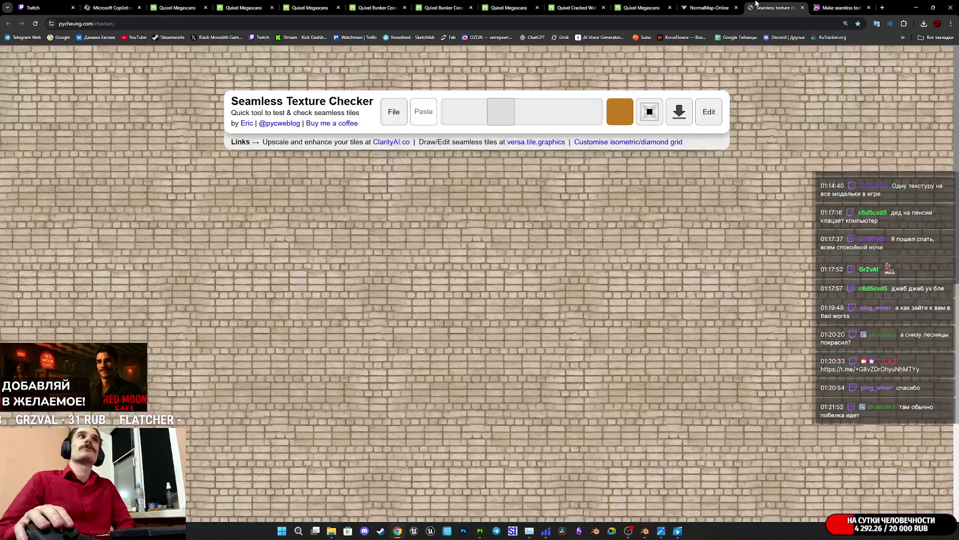
click(707, 6)
click(647, 4)
click(576, 8)
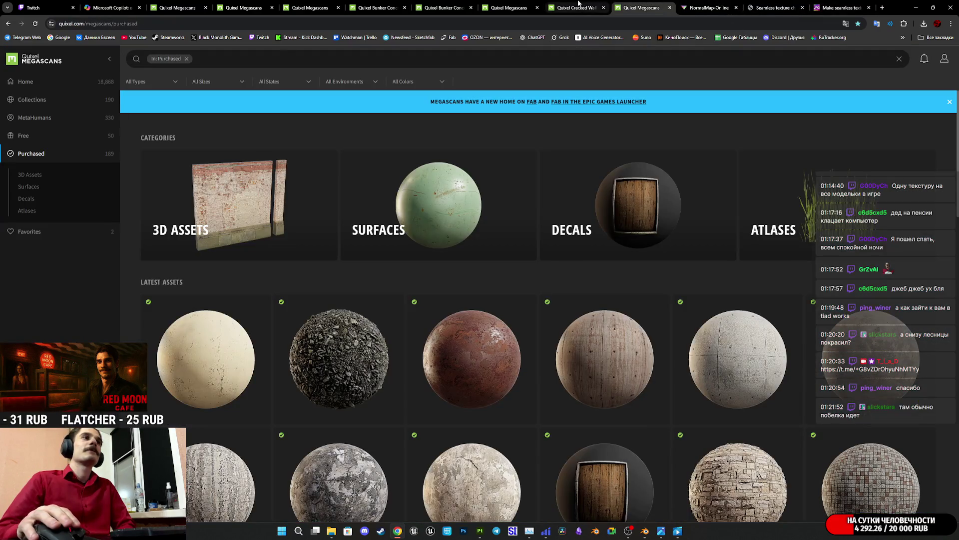
click(495, 342)
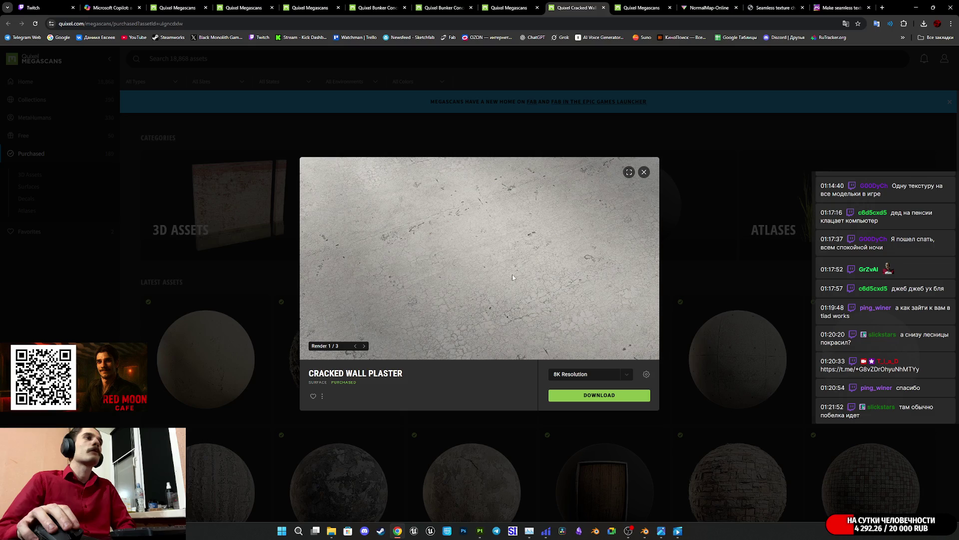
double_click(364, 346)
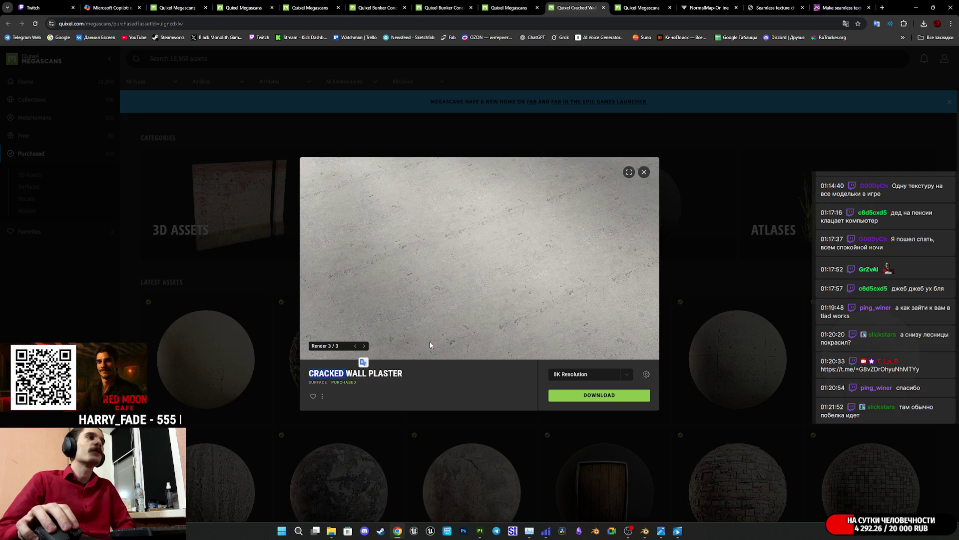
mouse_move(648, 532)
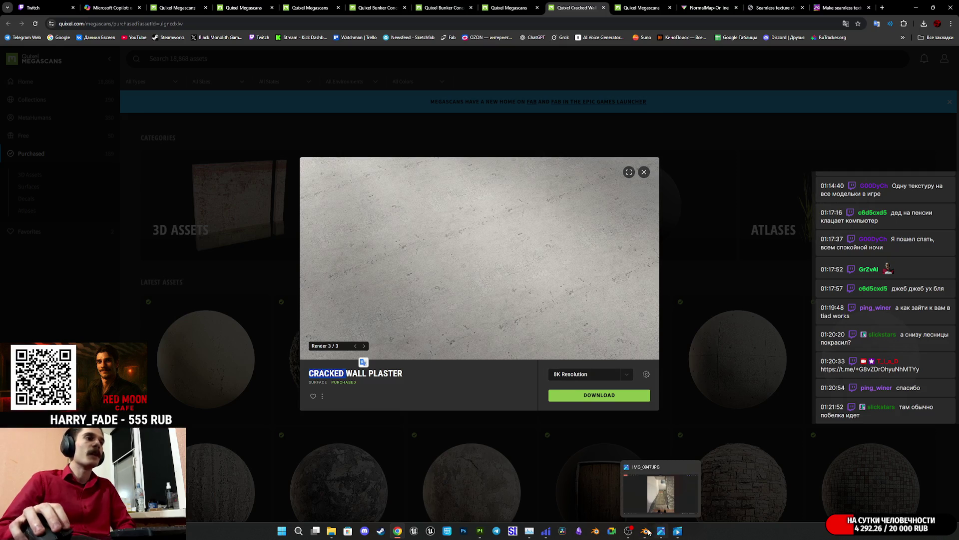
click(481, 531)
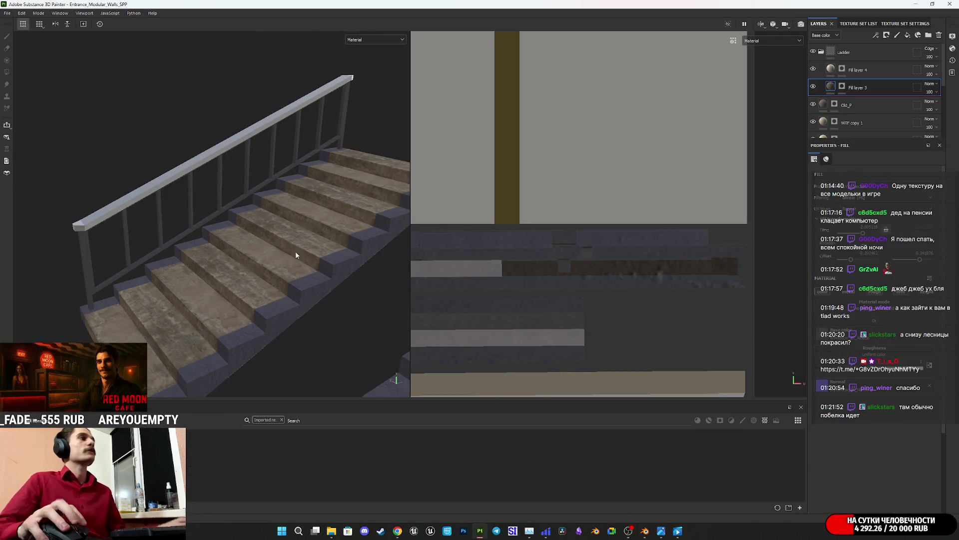
- Compare the textured stairs against the IMG_0953 staircase reference photos, then return to the Megascans browser
mouse_move(297, 255)
alt+mouse_down()
mouse_move(425, 349)
mouse_move(599, 440)
alt+mouse_up()
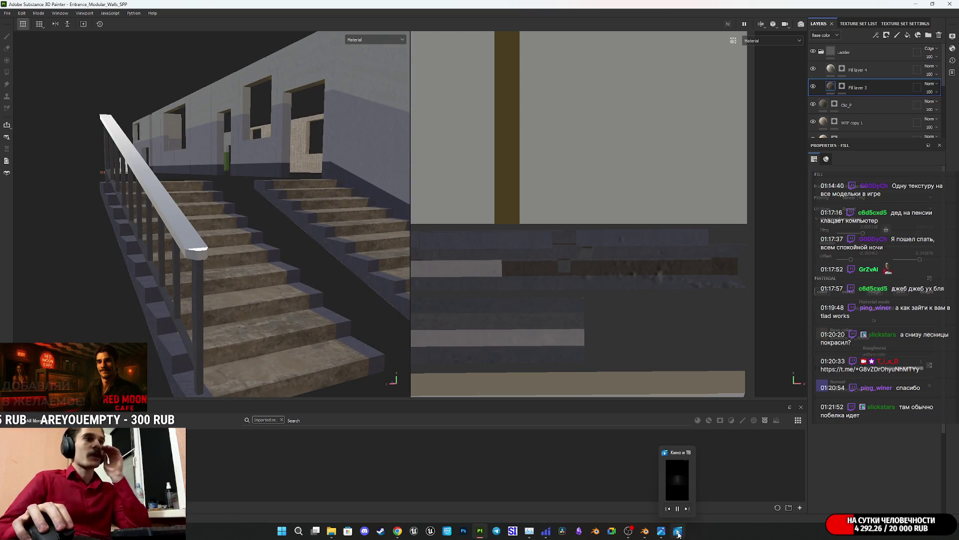
click(661, 531)
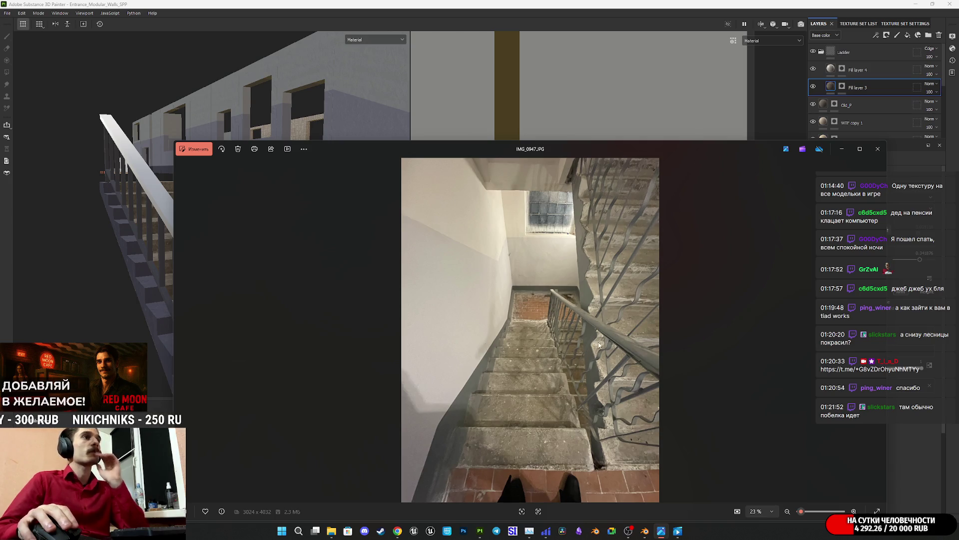
key(Right)
key(Right)
key(Right)
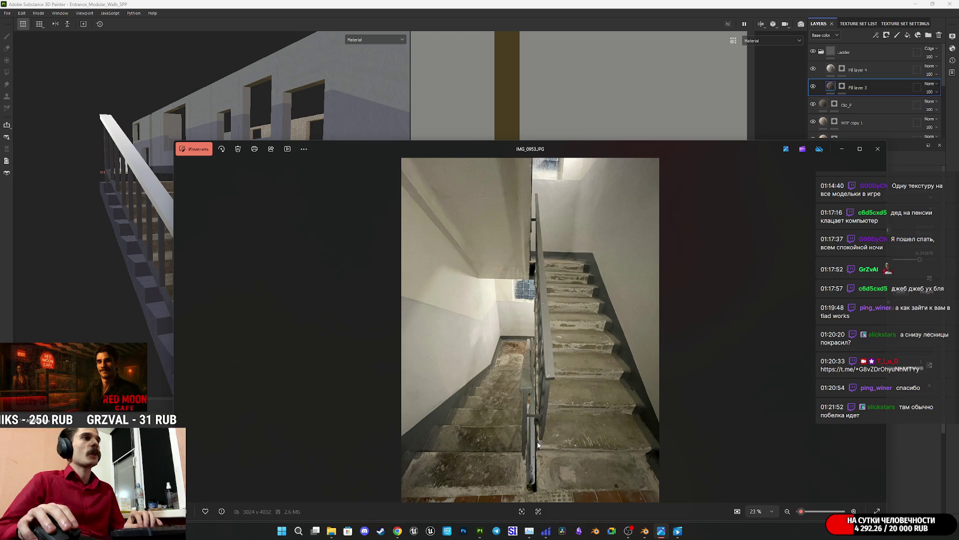
key(Left)
key(Right)
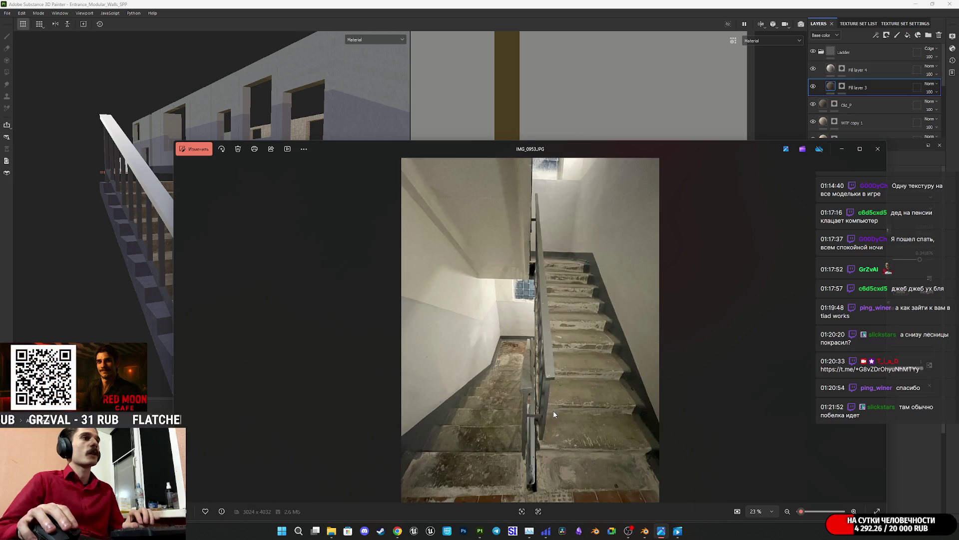
click(846, 150)
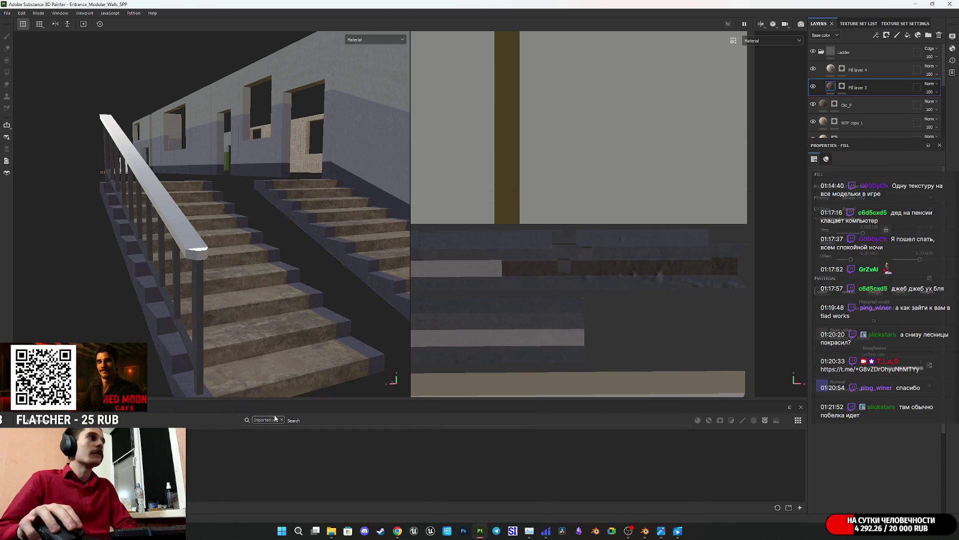
mouse_move(182, 242)
alt+mouse_down()
mouse_move(150, 274)
mouse_move(262, 306)
mouse_move(319, 268)
mouse_move(145, 293)
mouse_move(268, 220)
mouse_move(239, 231)
alt+mouse_up()
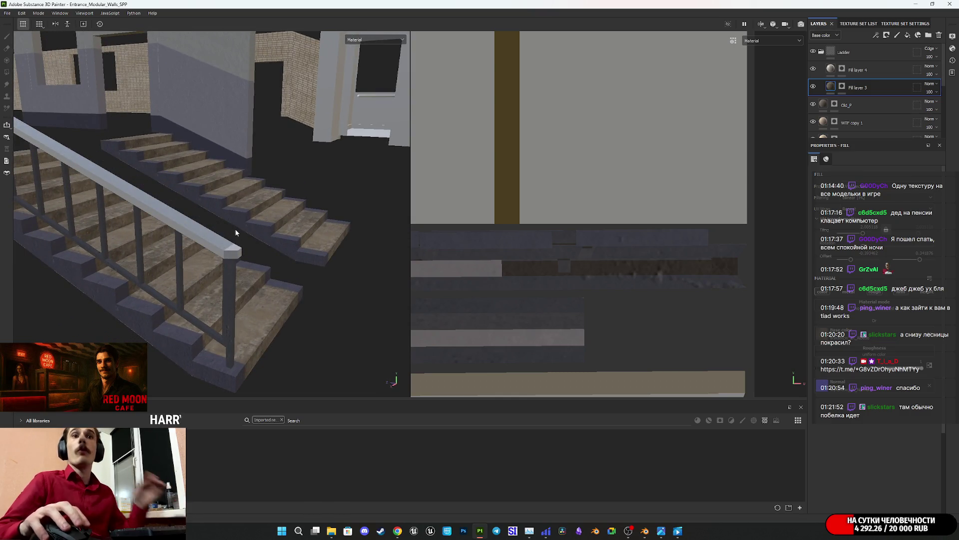
click(398, 529)
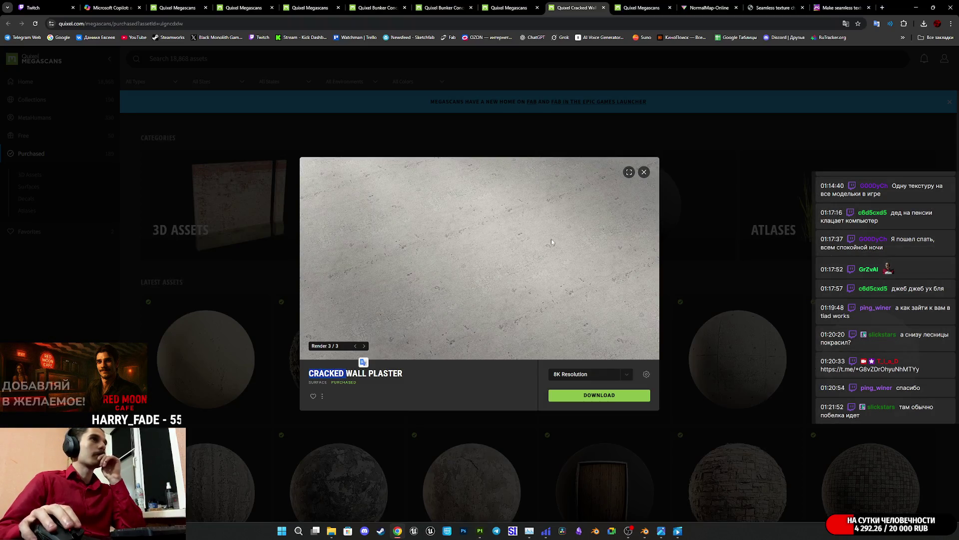
- Scroll the Purchased surfaces grid and open the wood planks surface in a new tab
click(508, 8)
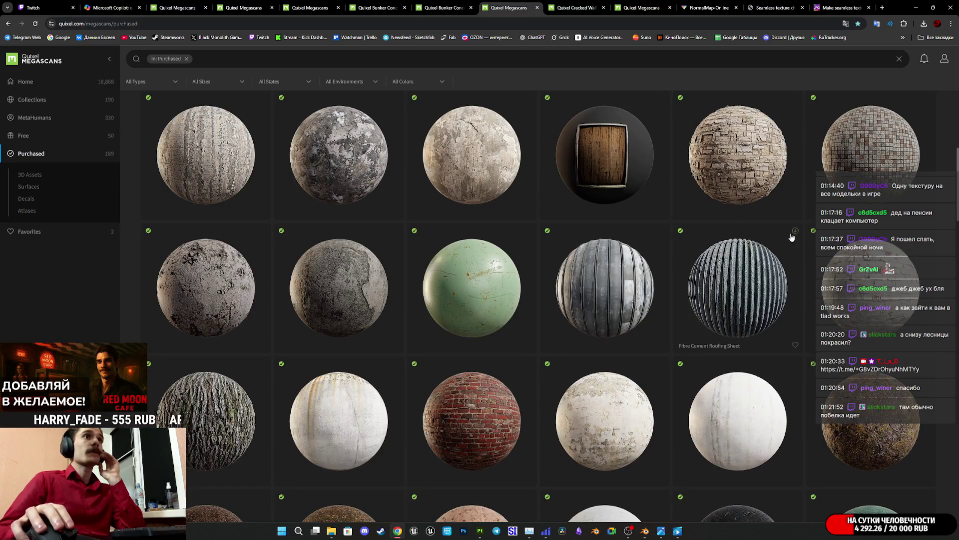
scroll(671, 338, down, 4)
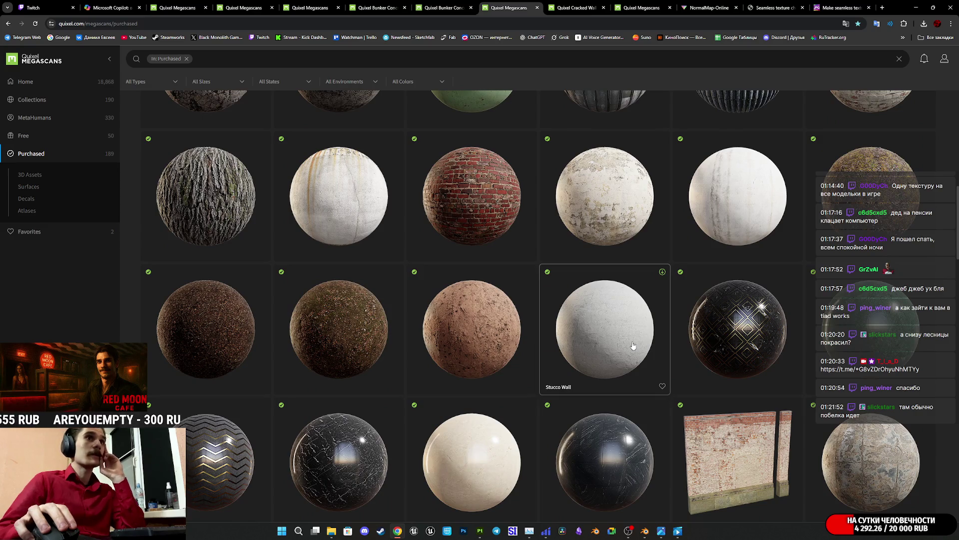
scroll(632, 345, down, 5)
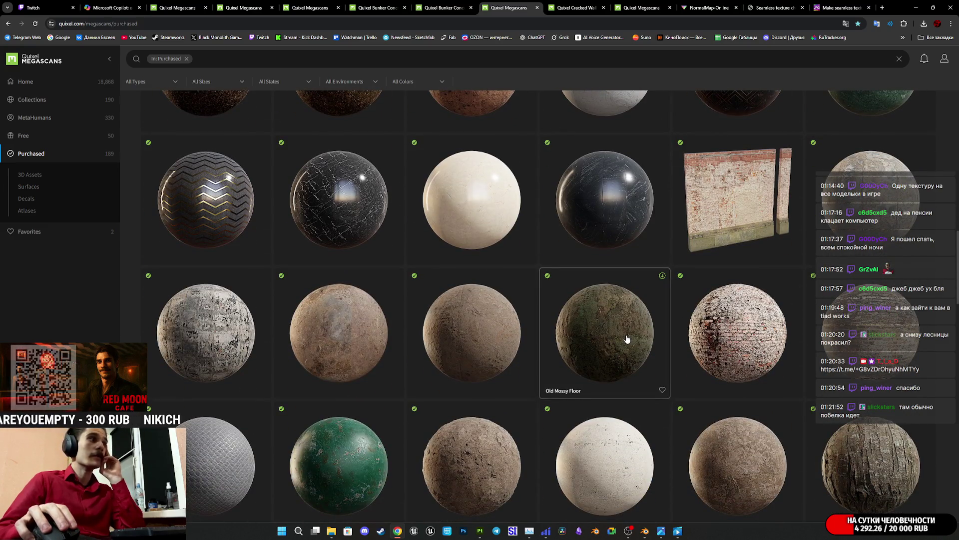
scroll(607, 339, down, 5)
scroll(456, 322, down, 3)
scroll(455, 320, up, 3)
scroll(455, 320, down, 6)
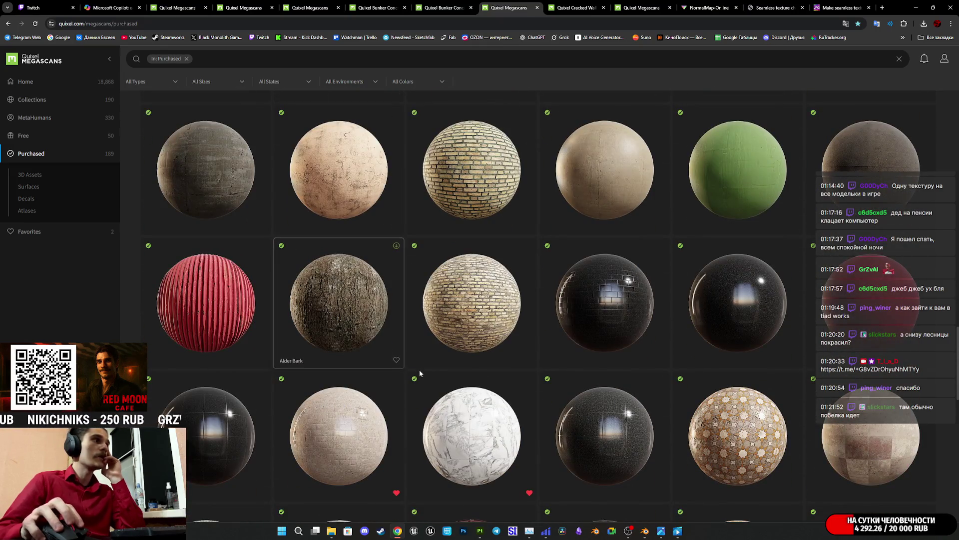
scroll(421, 367, up, 3)
scroll(417, 358, down, 8)
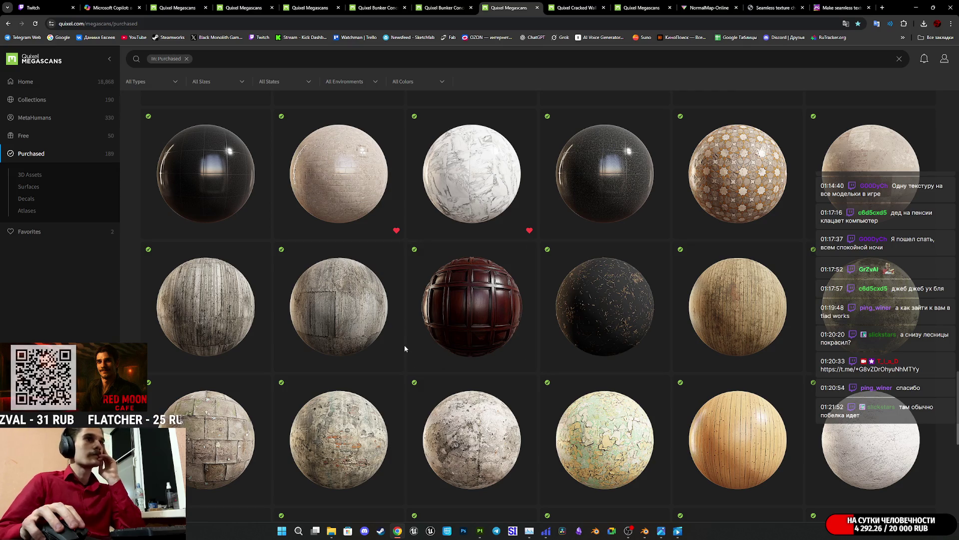
scroll(406, 331, down, 5)
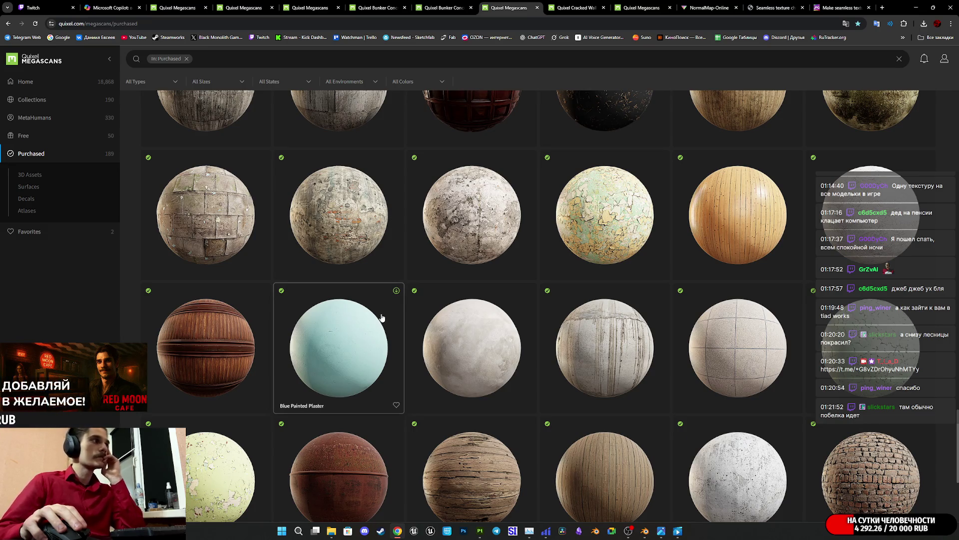
scroll(379, 314, down, 5)
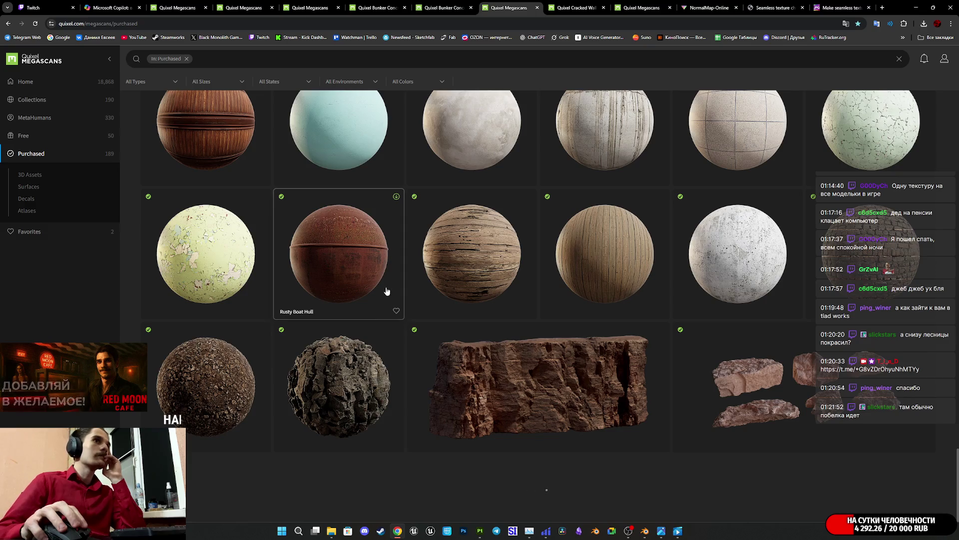
scroll(389, 307, down, 5)
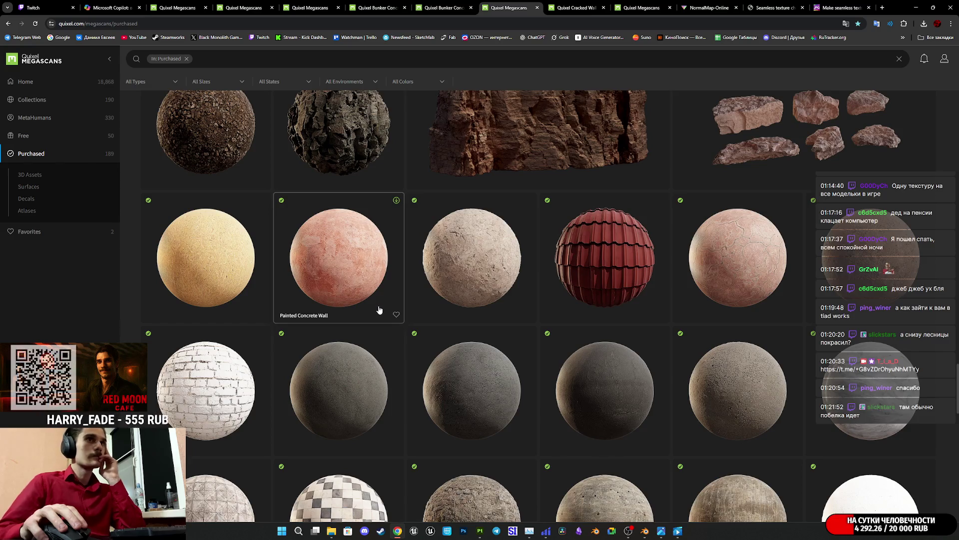
scroll(385, 309, down, 4)
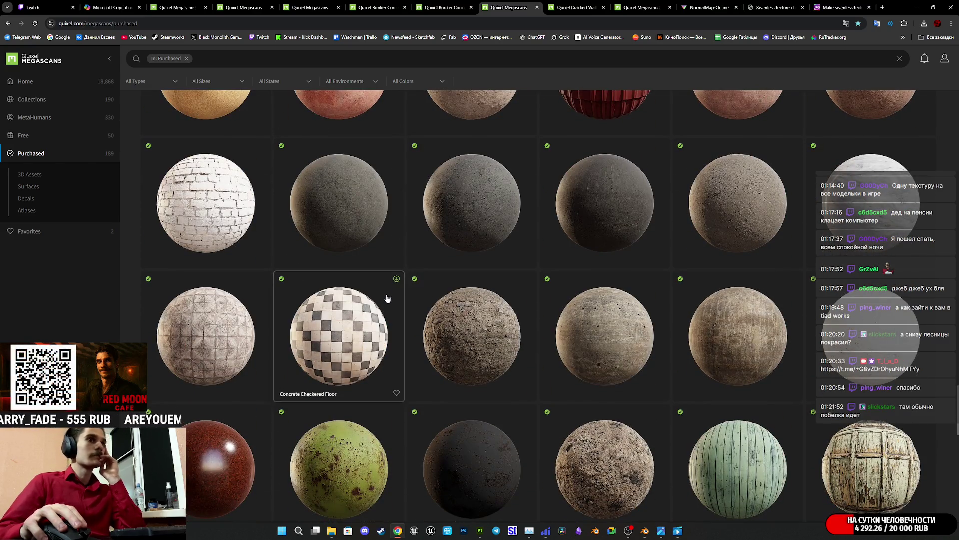
scroll(385, 290, down, 5)
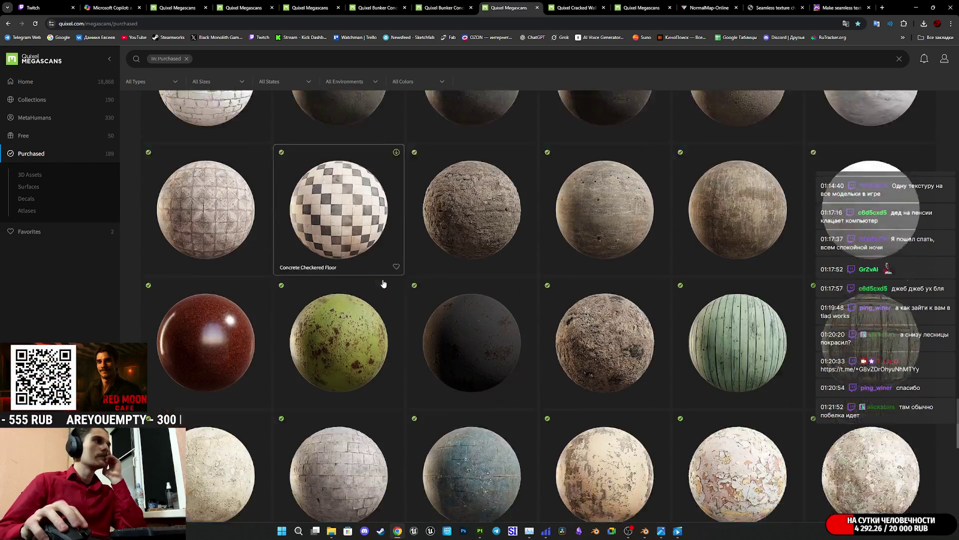
scroll(382, 284, down, 3)
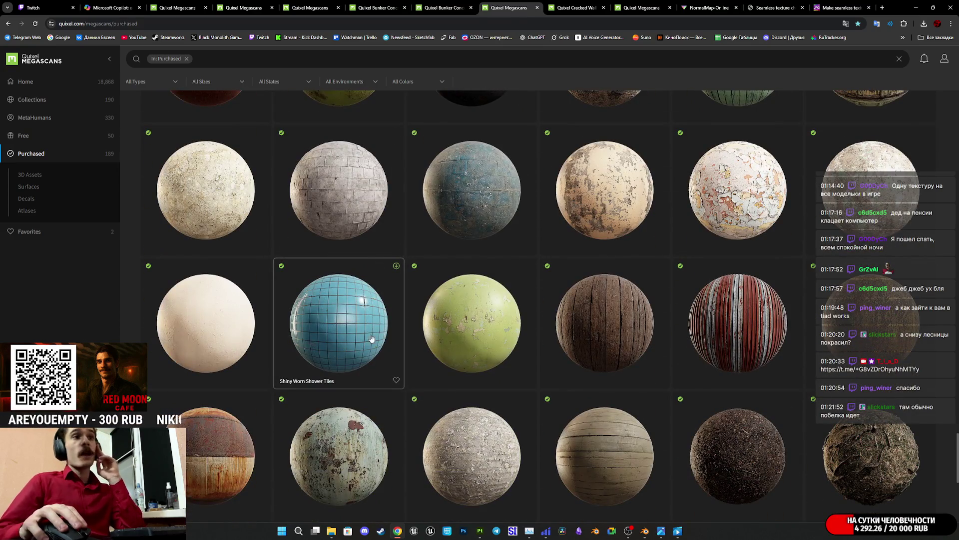
scroll(361, 279, down, 6)
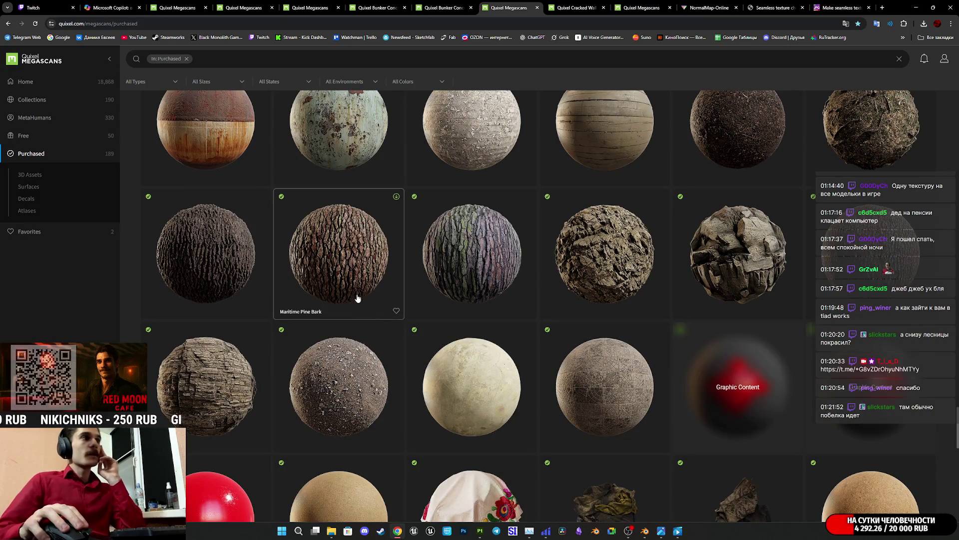
scroll(377, 279, down, 4)
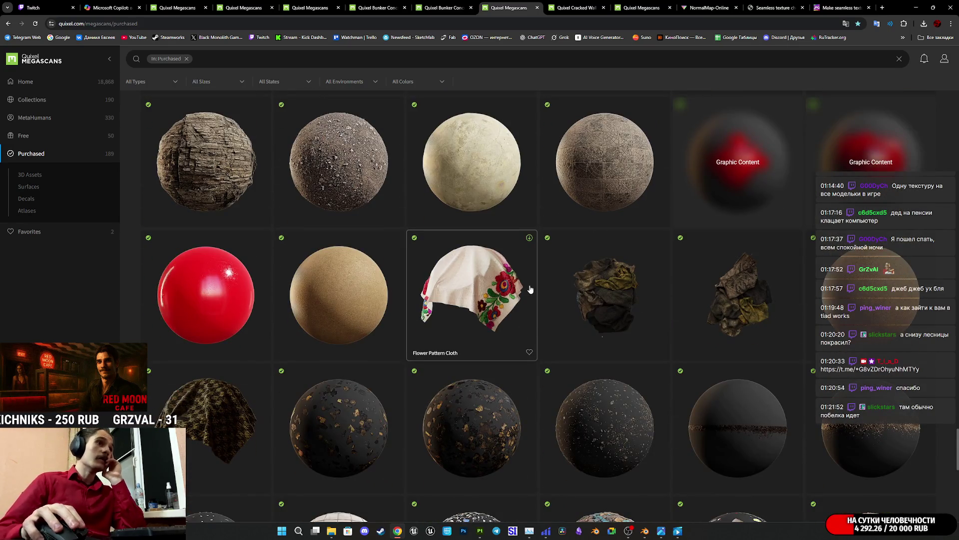
scroll(521, 321, down, 4)
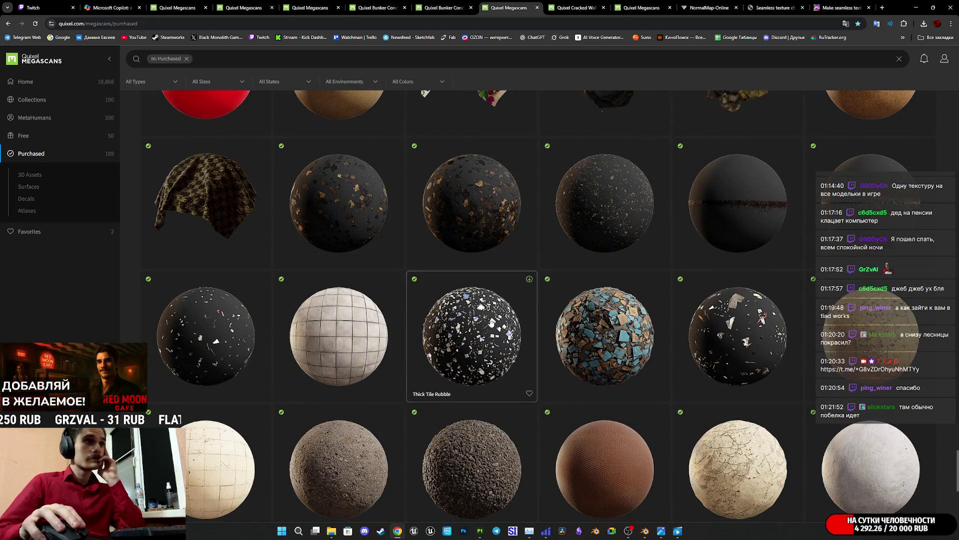
scroll(499, 349, down, 3)
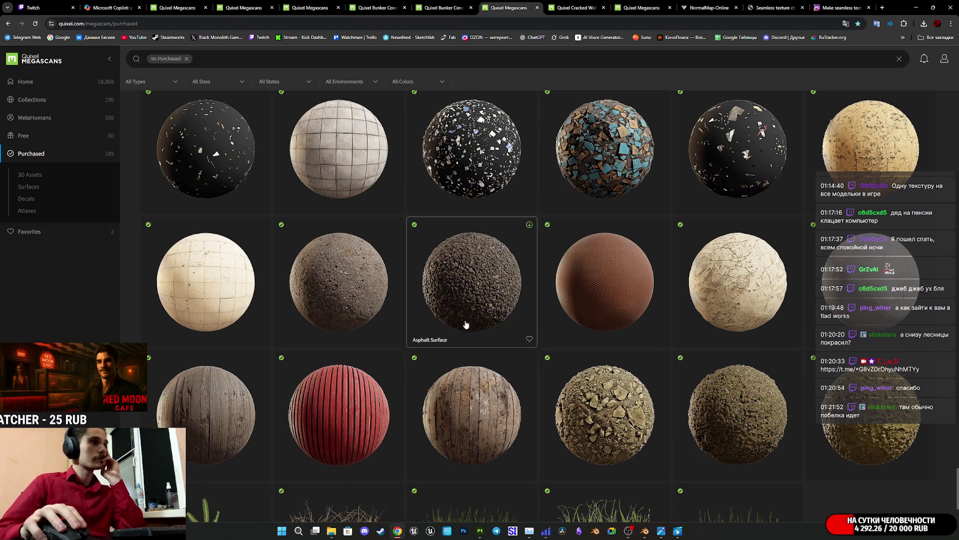
scroll(467, 323, down, 2)
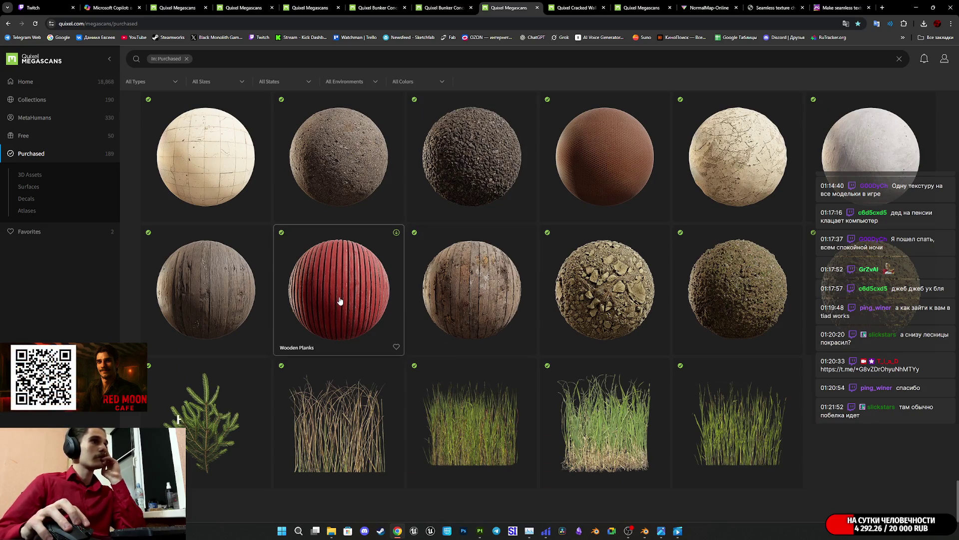
scroll(342, 300, up, 4)
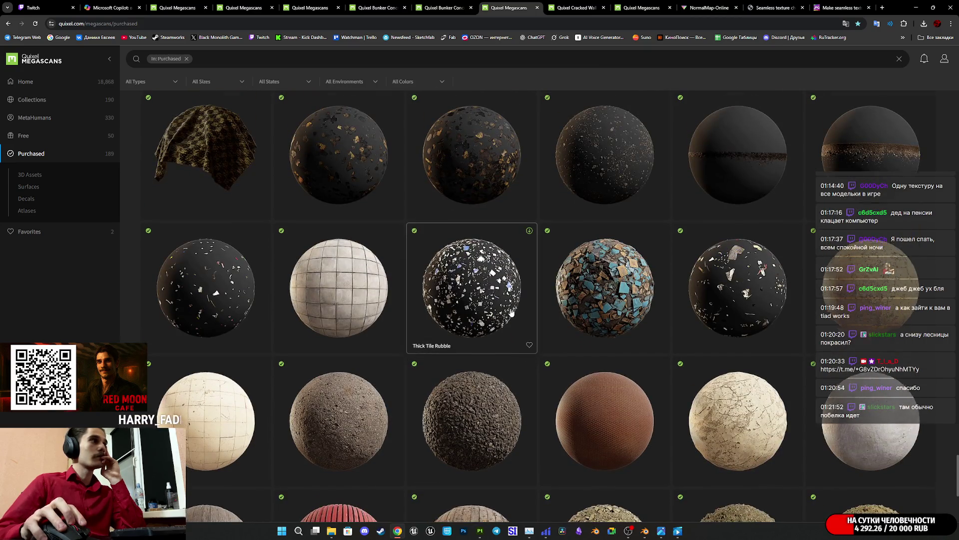
scroll(511, 312, up, 10)
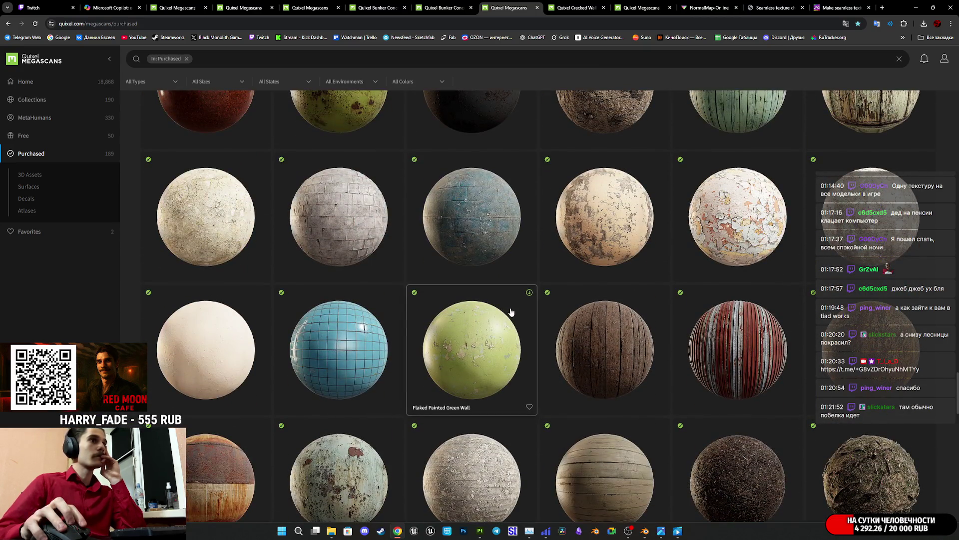
middle_click(612, 472)
click(535, 8)
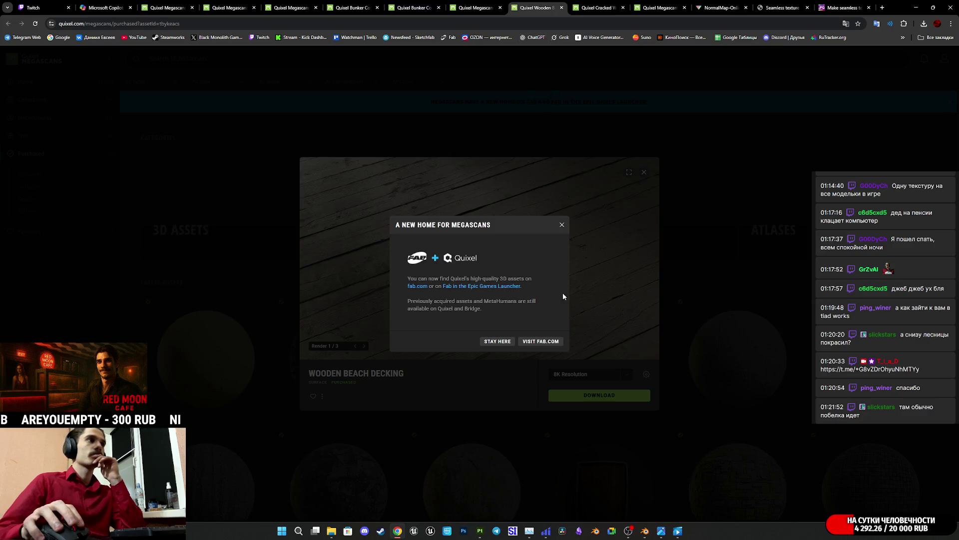
- Download Wooden Beach Decking at 2K resolution, saving the zip into EMW_Mats
click(499, 340)
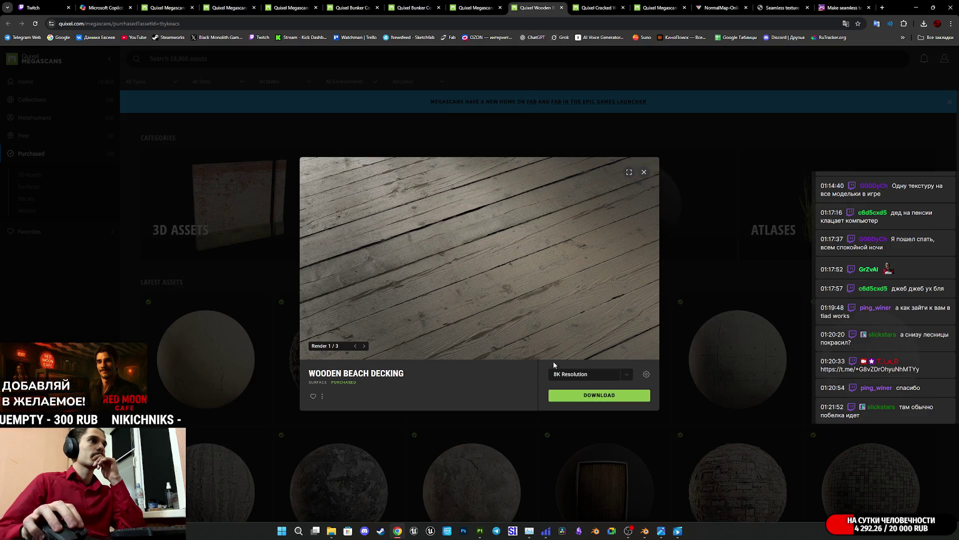
click(628, 375)
click(594, 356)
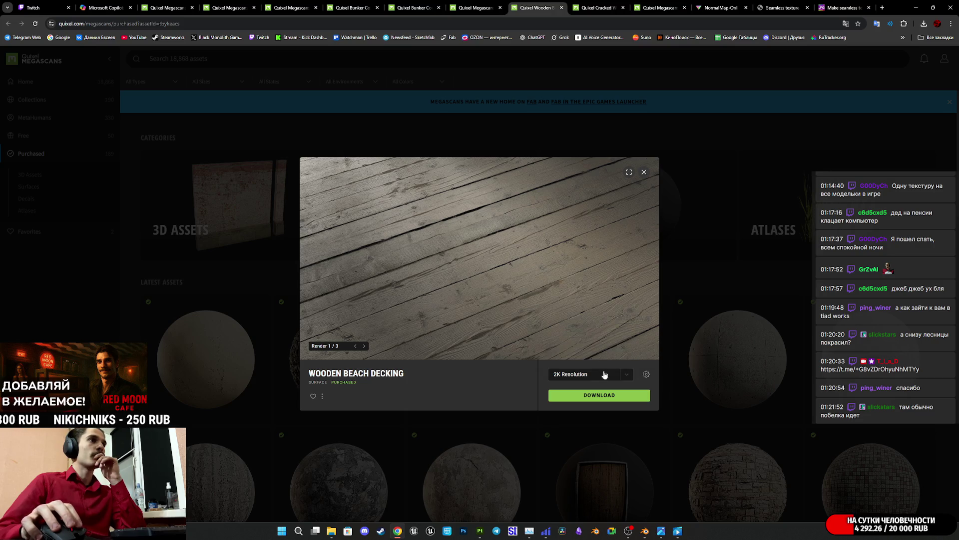
click(599, 395)
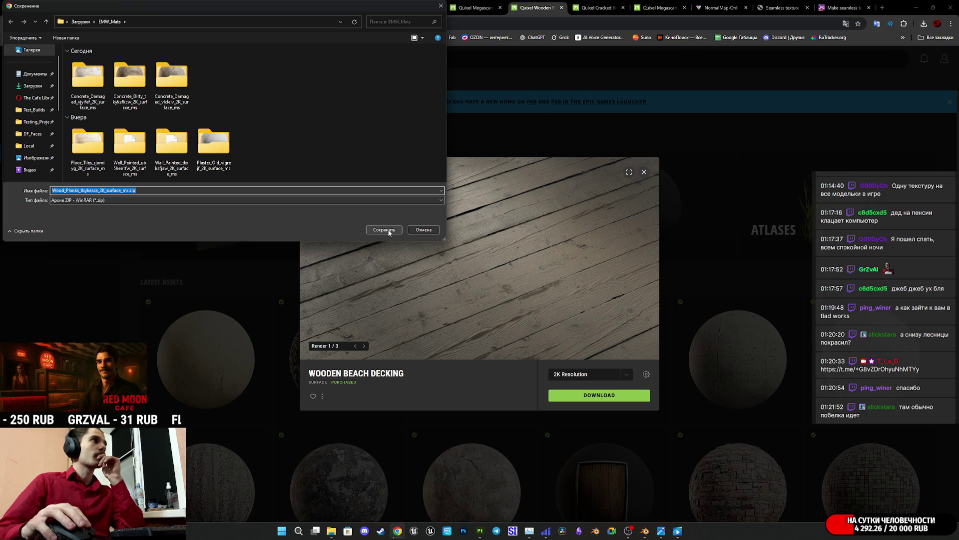
click(390, 231)
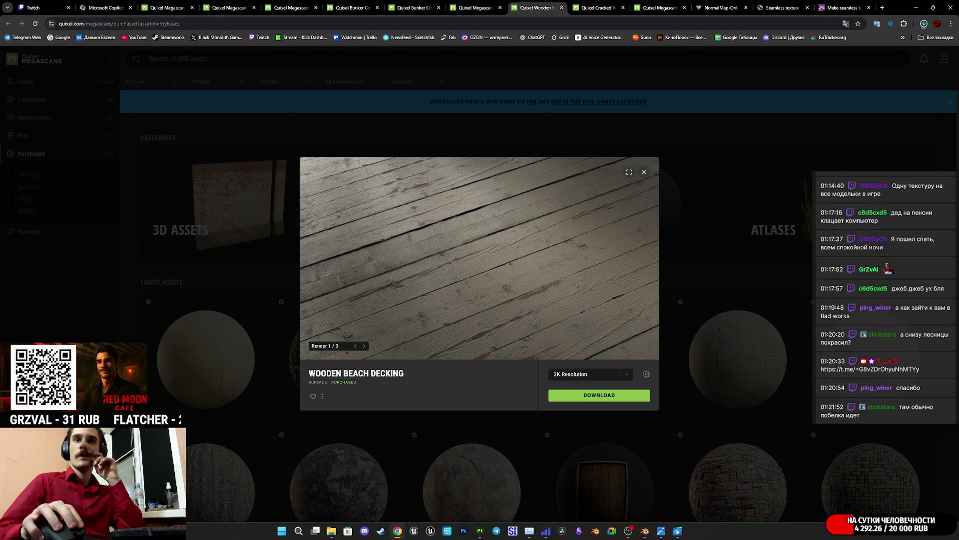
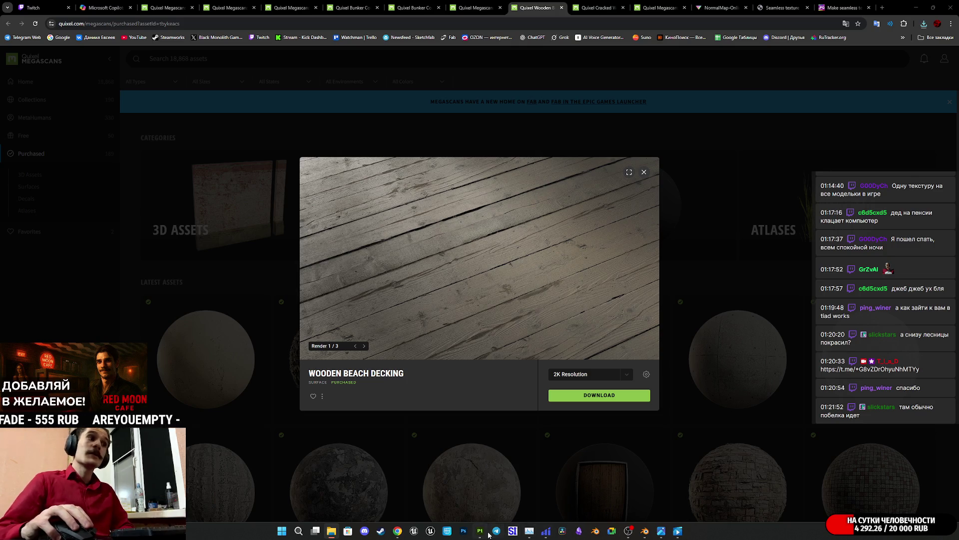
- Import the Wooden Beach Decking 2K albedo and normal maps into the project shelf, both with texture usage
click(487, 532)
drag(950, 446, 607, 452)
click(579, 189)
click(593, 218)
click(574, 201)
click(593, 229)
click(578, 352)
click(571, 375)
click(531, 366)
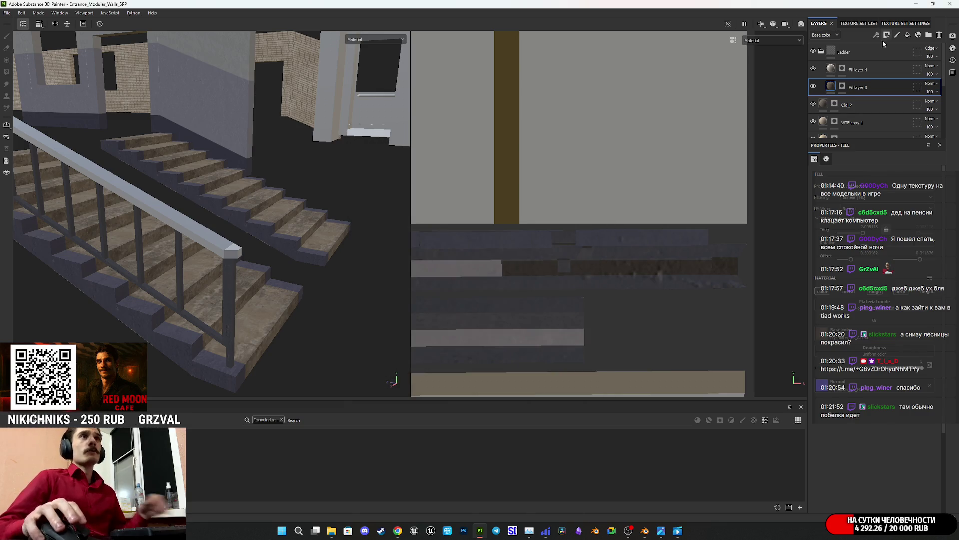
- Duplicate Fill layer 4 as Fill layer 4 copy 1 and review the copy's mask options
mouse_move(872, 76)
mouse_down()
mouse_move(885, 72)
mouse_move(875, 63)
mouse_move(853, 70)
mouse_up()
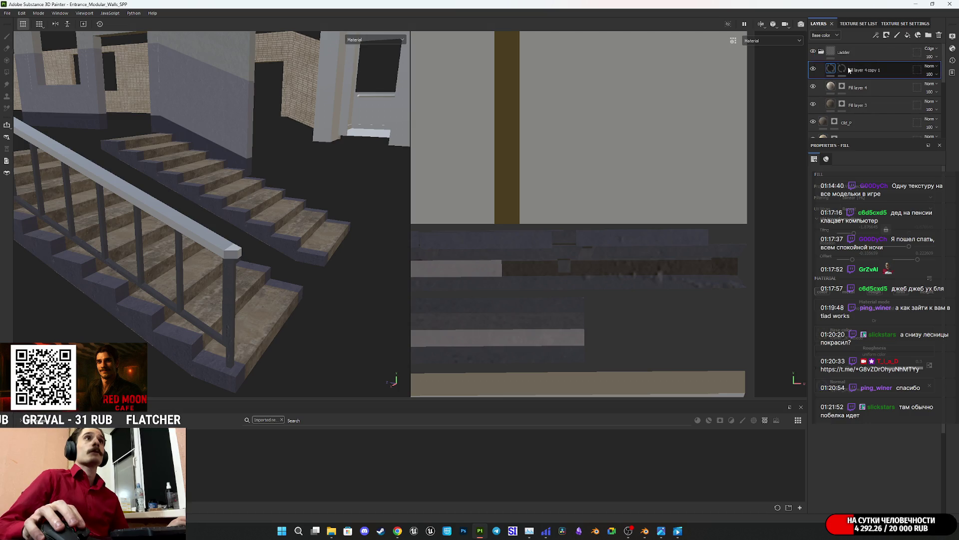
right_click(841, 71)
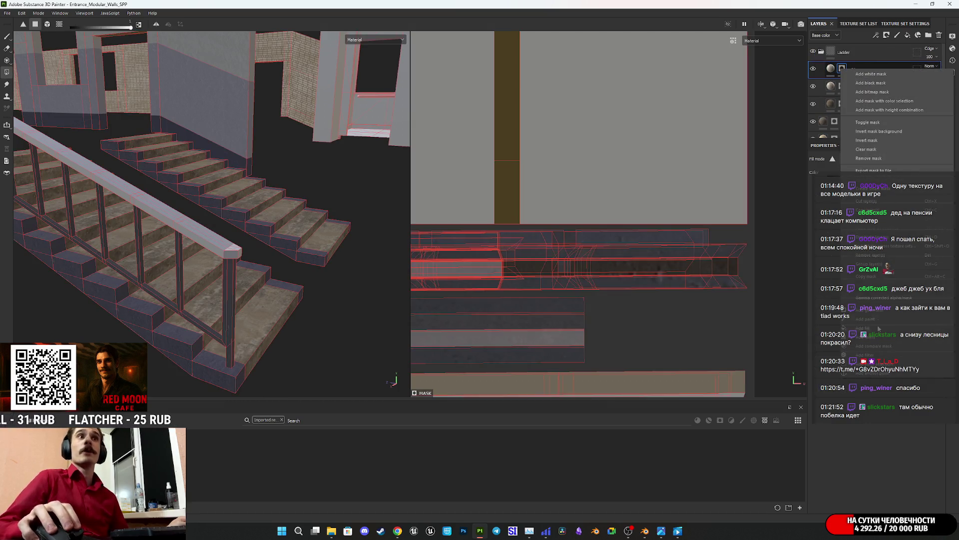
click(880, 151)
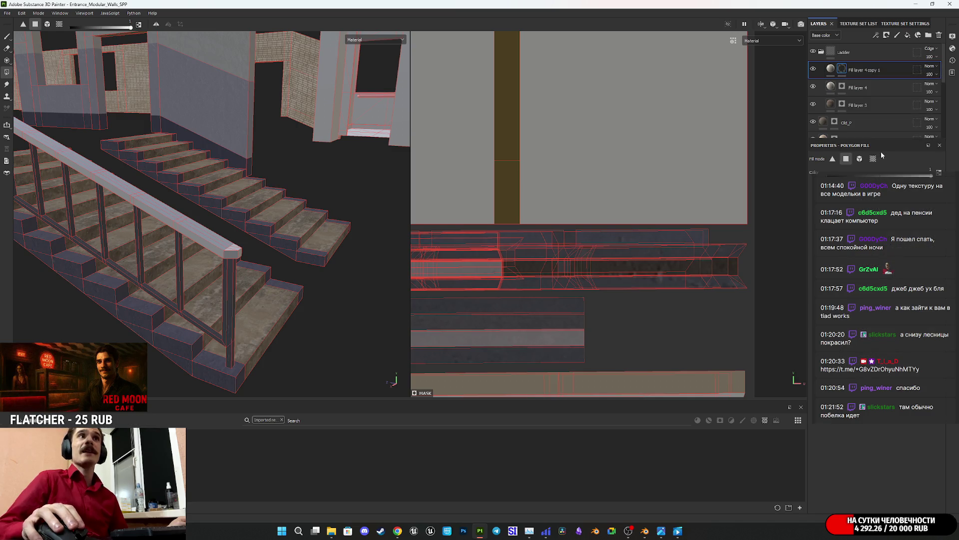
- Toggle Fill layer 4 copy 1 between its mask and fill material, ending with the mask selected
click(842, 71)
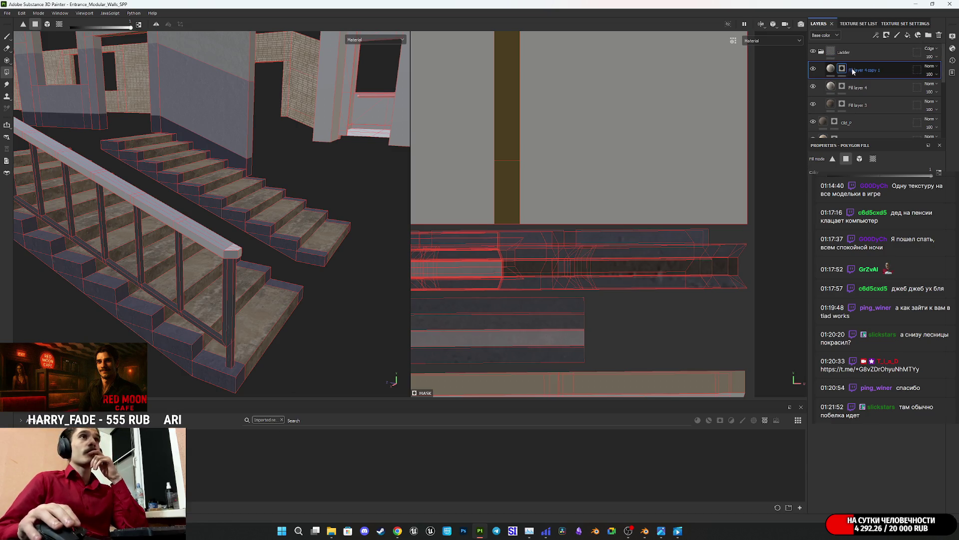
click(831, 69)
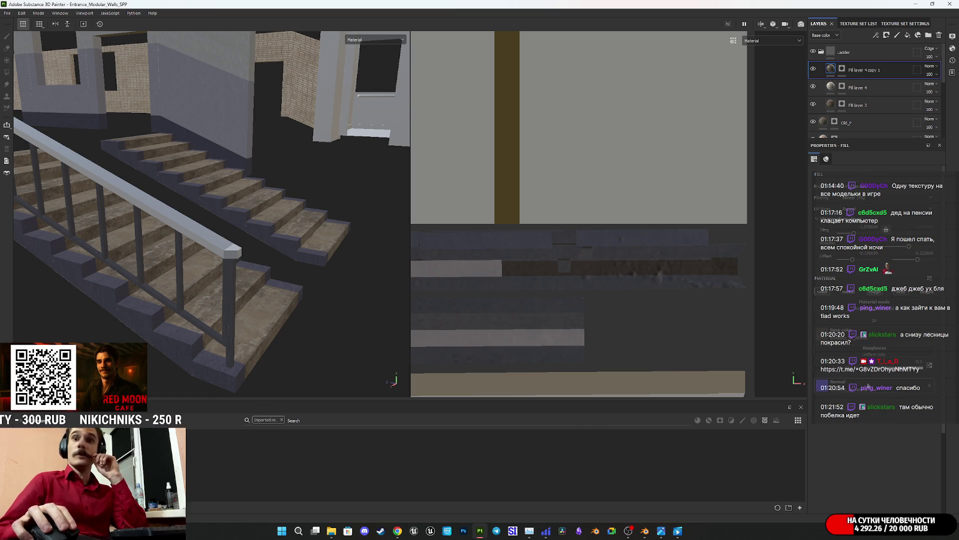
click(842, 69)
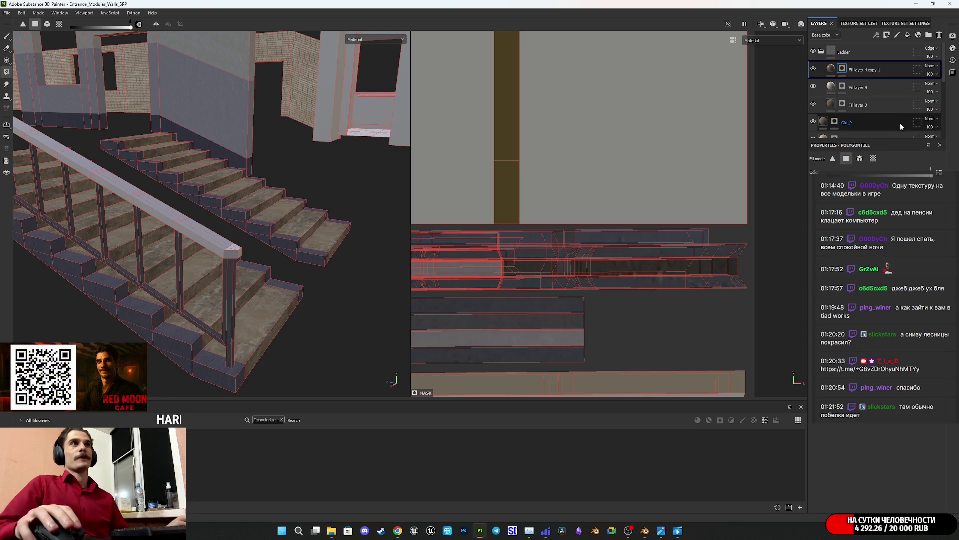
click(835, 68)
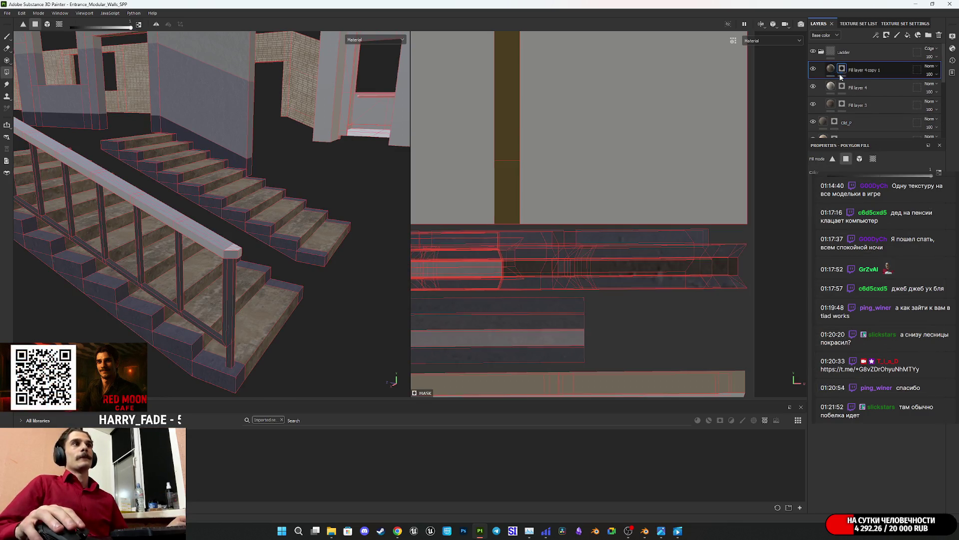
- Mask in the handrail's UV shell with Polygon Fill rectangle selections
alt+drag(248, 274, 317, 312)
scroll(555, 319, up, 5)
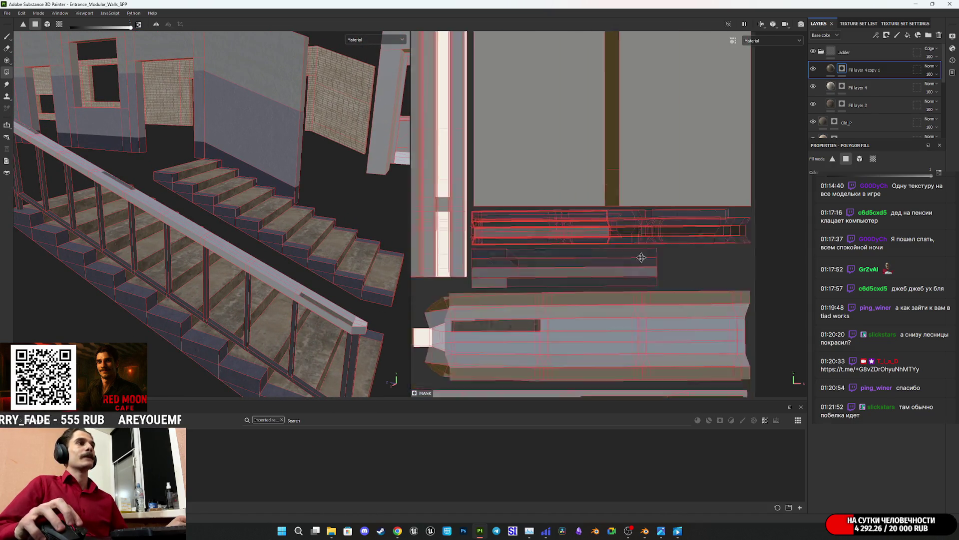
drag(513, 330, 594, 250)
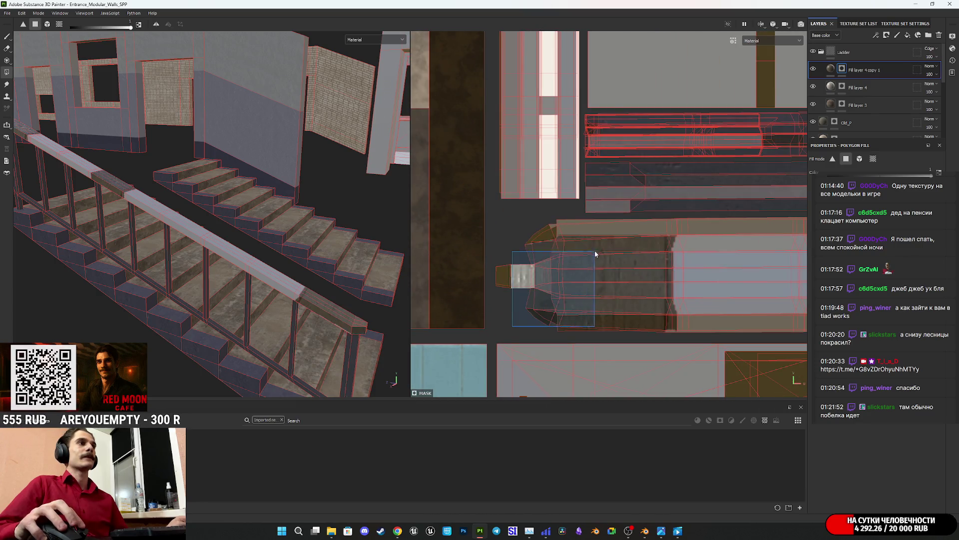
drag(658, 234, 662, 232)
- Add the light right part of the stair beam's UV shell to the copy's mask
middle_drag(641, 319, 595, 317)
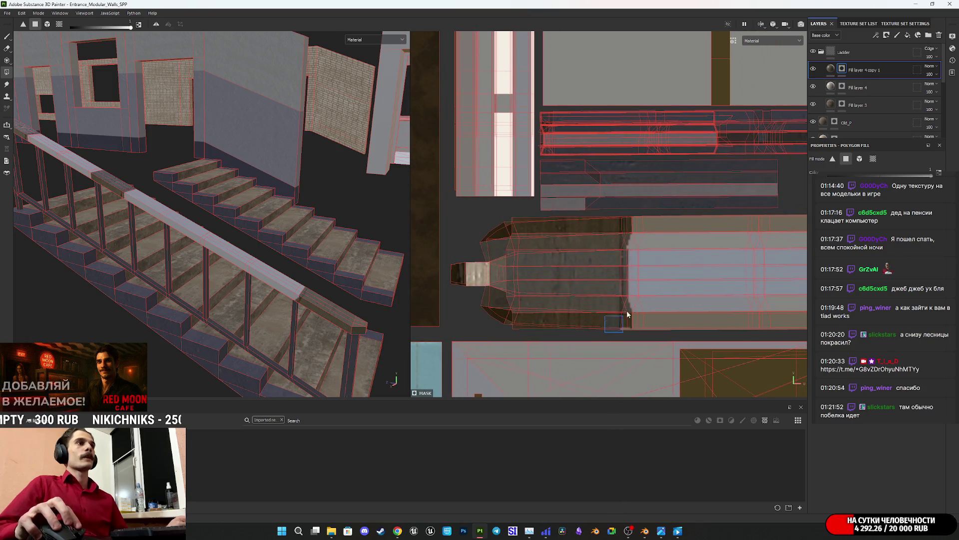
middle_drag(690, 229, 571, 252)
drag(598, 327, 709, 218)
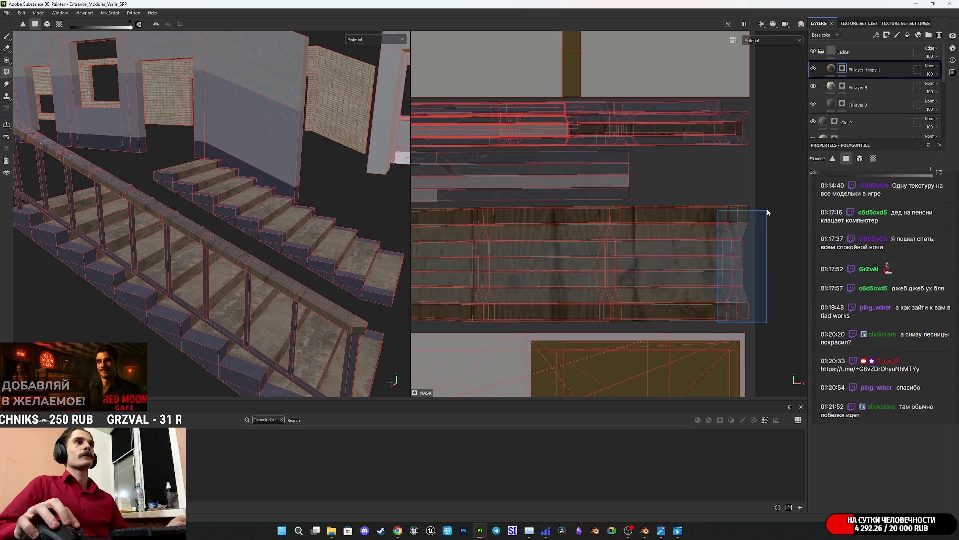
click(830, 69)
scroll(526, 225, down, 8)
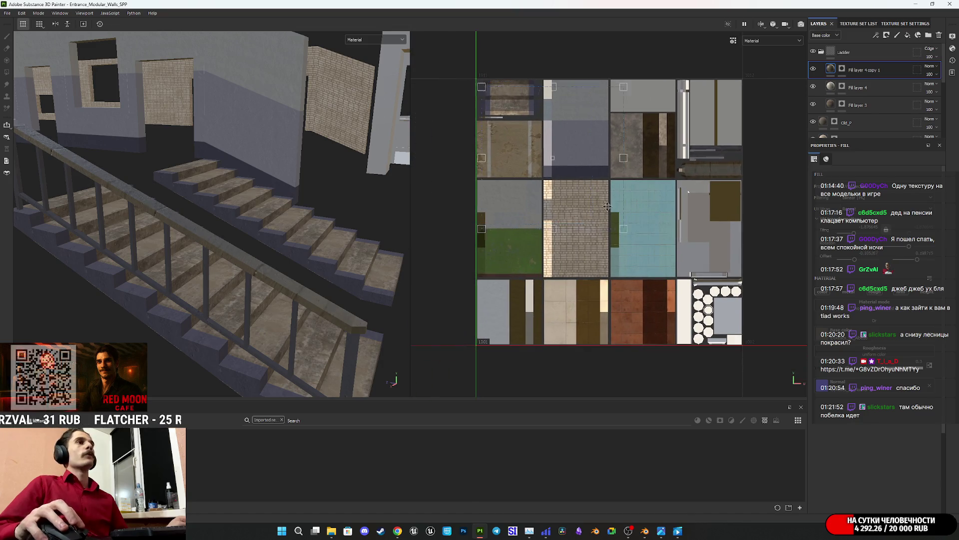
- Move and shrink the wood-strip fill's UV projection, then slide it along the railing beam
scroll(731, 200, up, 5)
middle_drag(698, 249, 697, 253)
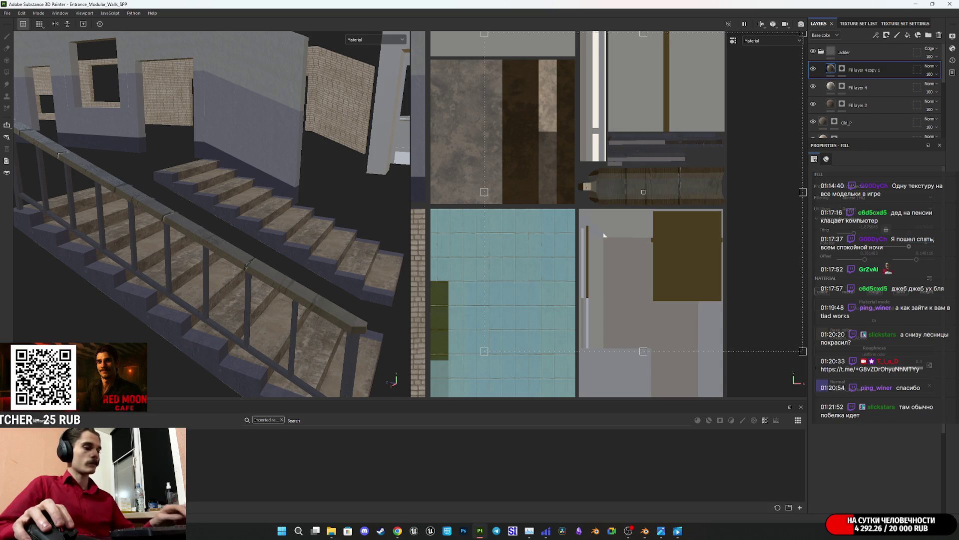
drag(709, 244, 702, 248)
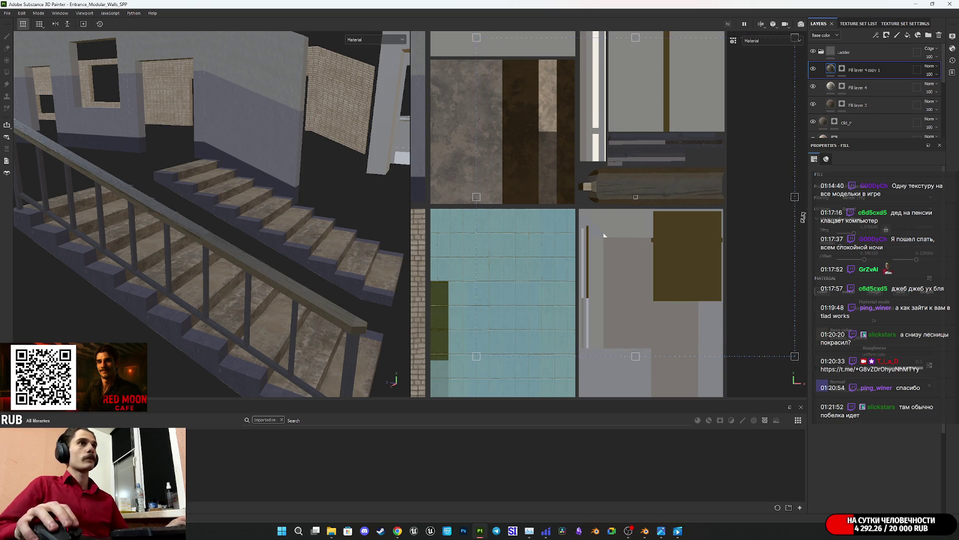
drag(793, 201, 680, 210)
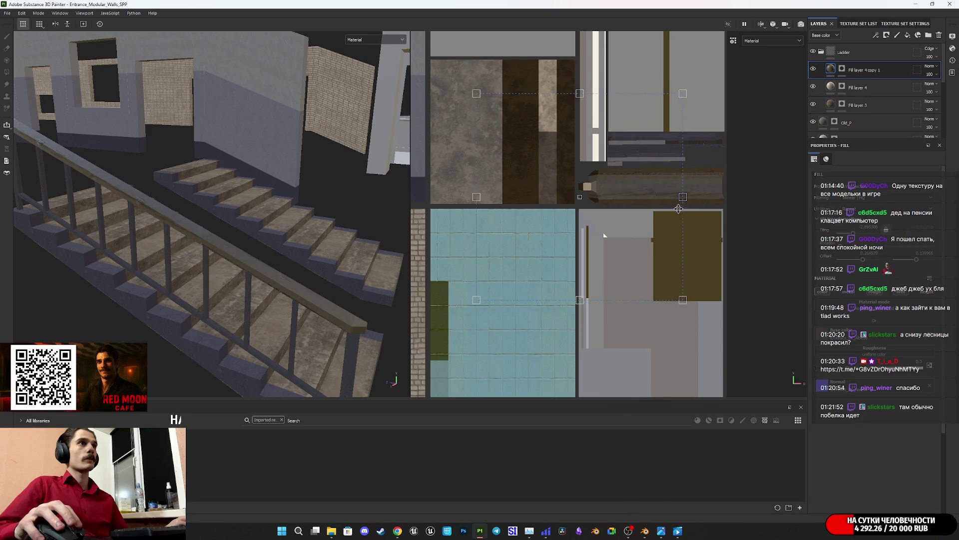
scroll(680, 210, up, 3)
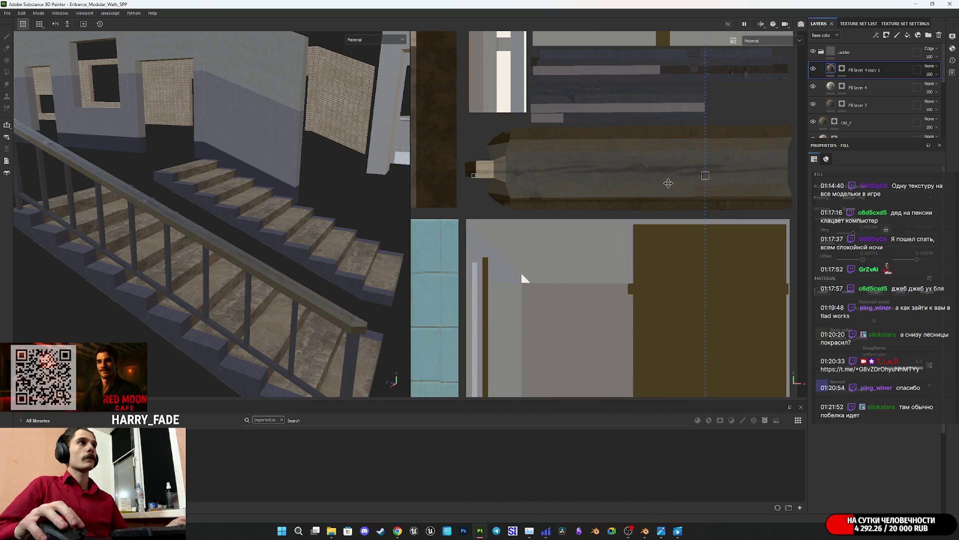
mouse_move(350, 287)
alt+mouse_down()
mouse_move(165, 277)
mouse_move(171, 263)
mouse_move(241, 285)
mouse_move(172, 250)
mouse_move(277, 270)
mouse_move(286, 246)
mouse_move(234, 206)
mouse_move(145, 274)
mouse_move(194, 230)
mouse_move(124, 217)
mouse_move(316, 252)
mouse_move(262, 270)
mouse_move(272, 272)
mouse_move(294, 215)
mouse_move(272, 194)
mouse_move(317, 239)
mouse_move(582, 265)
mouse_move(627, 257)
mouse_move(648, 279)
mouse_move(254, 238)
mouse_move(269, 272)
alt+mouse_up()
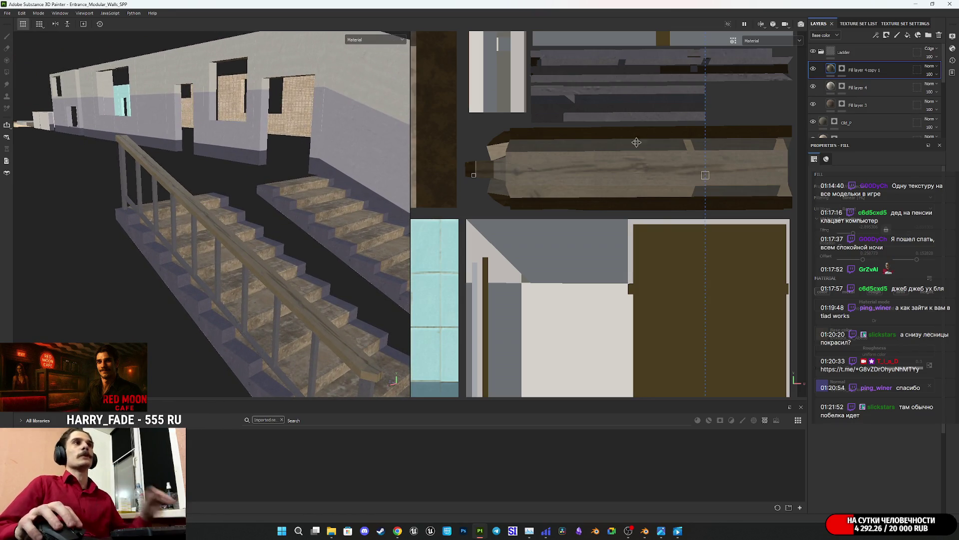
drag(660, 216, 658, 153)
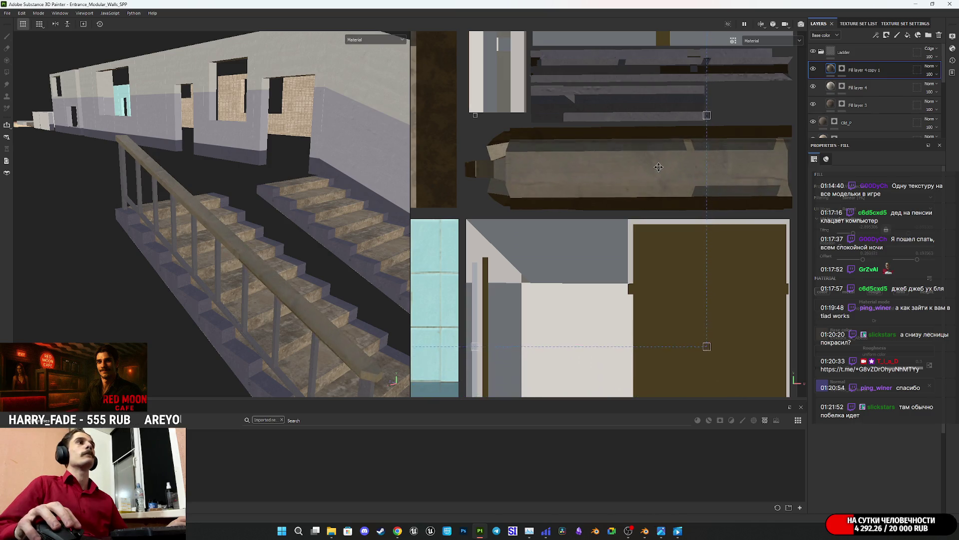
mouse_move(353, 244)
alt+mouse_down()
mouse_move(262, 288)
mouse_move(354, 191)
mouse_move(297, 262)
alt+mouse_up()
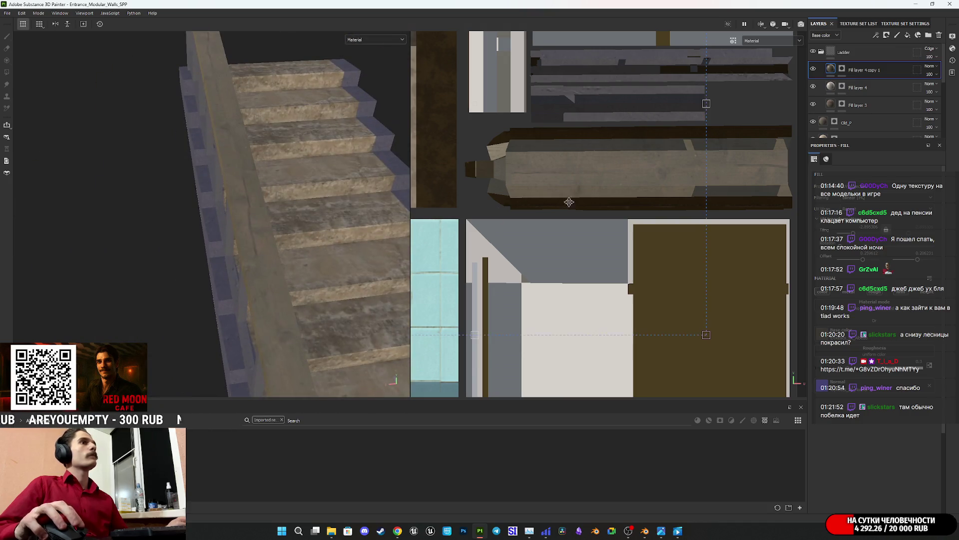
click(821, 51)
scroll(854, 93, down, 3)
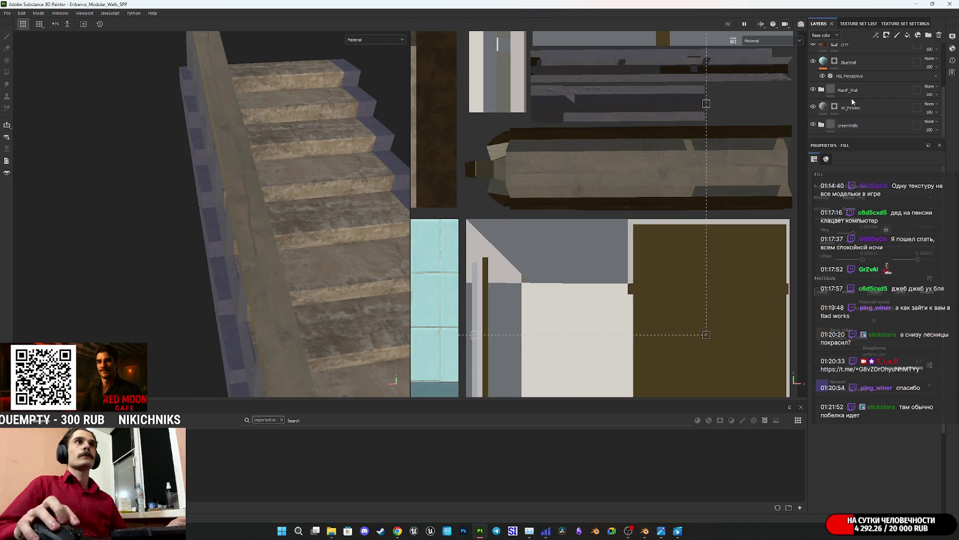
click(813, 90)
click(813, 91)
click(821, 91)
scroll(847, 95, down, 2)
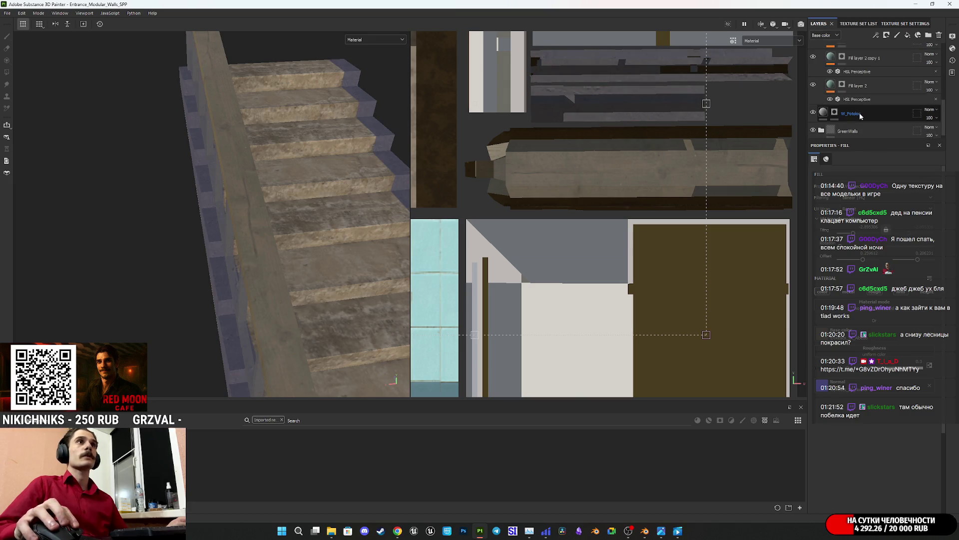
click(848, 87)
key(ctrl+d)
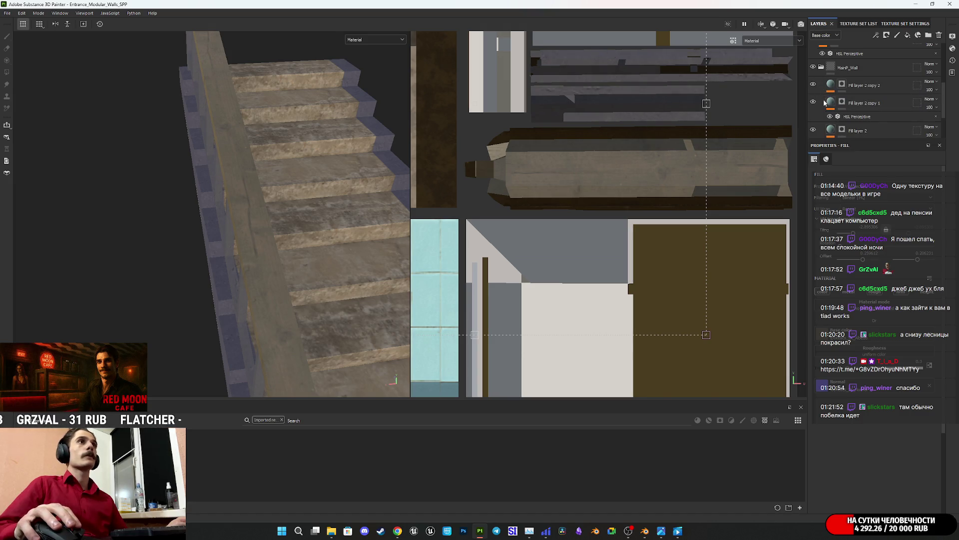
click(843, 102)
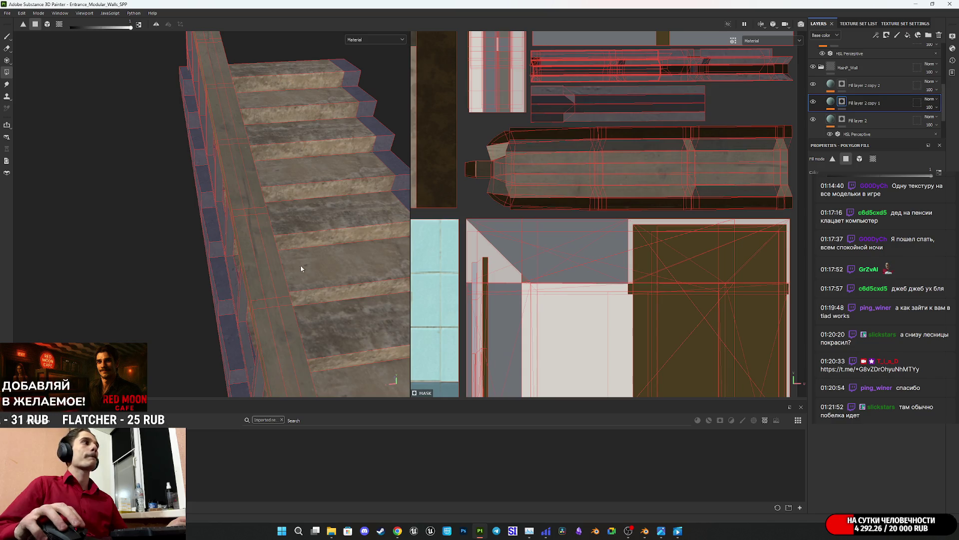
drag(470, 207, 558, 129)
drag(580, 211, 638, 129)
middle_drag(638, 129, 544, 176)
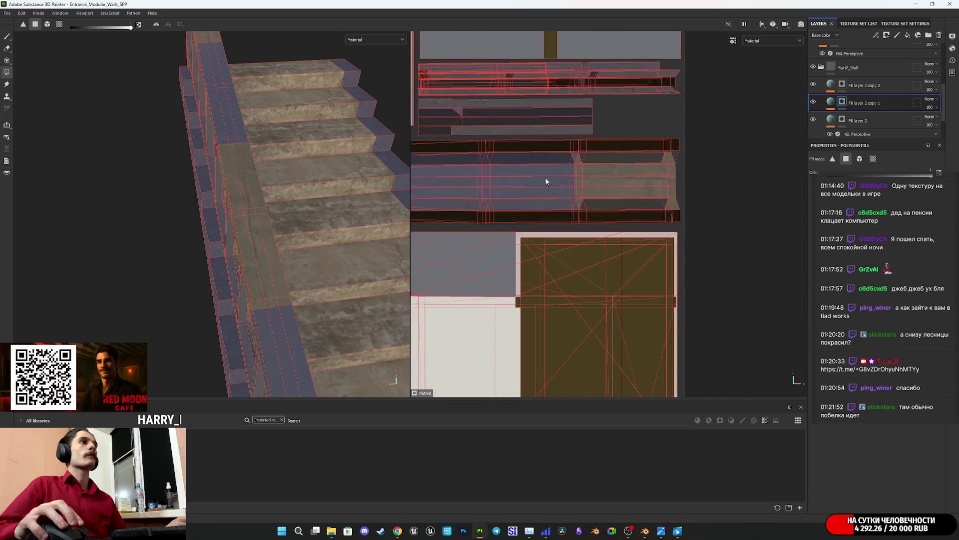
drag(565, 225, 617, 142)
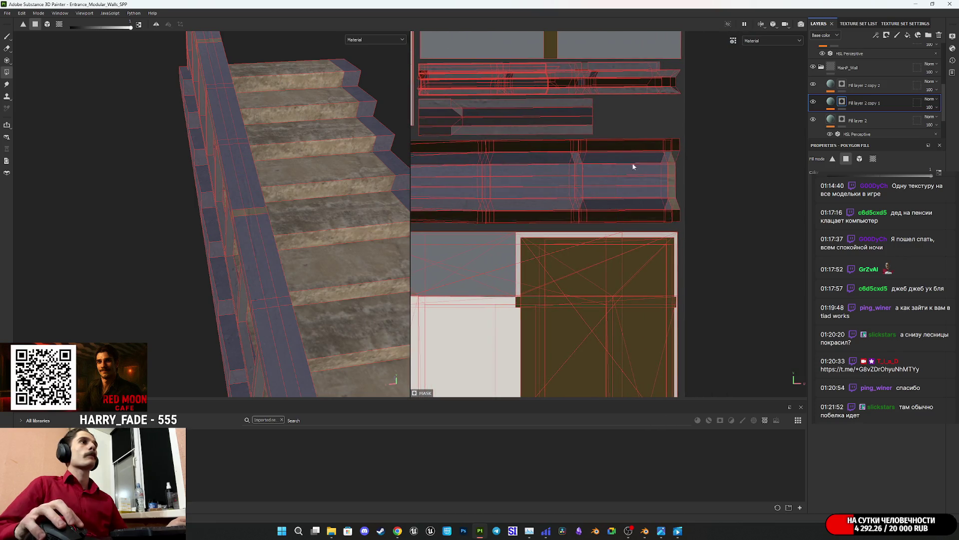
click(830, 101)
click(821, 68)
scroll(199, 248, down, 3)
mouse_move(239, 246)
alt+mouse_down()
mouse_move(193, 228)
mouse_move(152, 263)
mouse_move(244, 276)
alt+mouse_up()
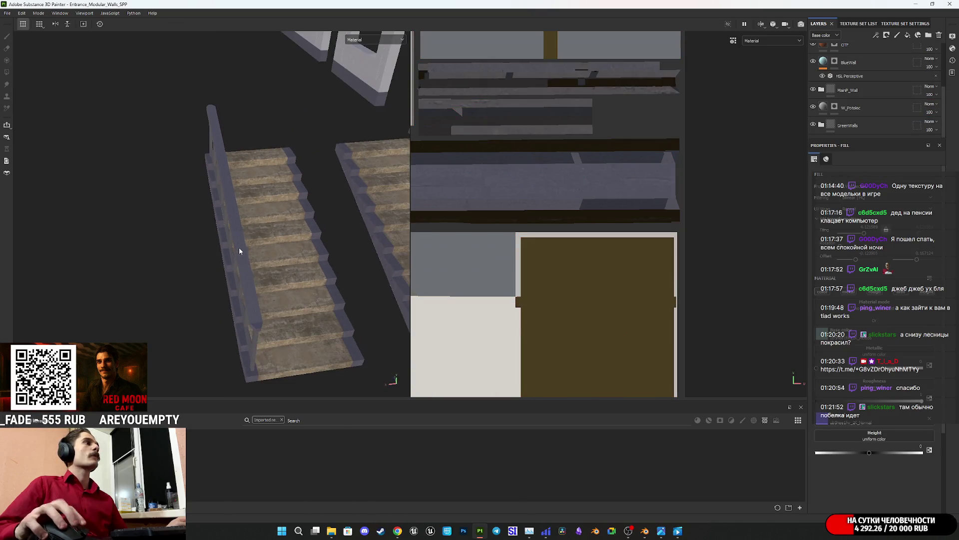
scroll(244, 277, up, 5)
mouse_move(278, 231)
alt+mouse_down()
mouse_move(180, 306)
mouse_move(133, 204)
mouse_move(138, 241)
mouse_move(25, 241)
mouse_move(13, 255)
mouse_move(107, 264)
mouse_move(265, 217)
mouse_move(226, 226)
mouse_move(270, 280)
mouse_move(257, 260)
mouse_move(280, 265)
mouse_move(260, 270)
mouse_move(353, 296)
mouse_move(209, 278)
mouse_move(347, 299)
mouse_move(341, 324)
alt+mouse_up()
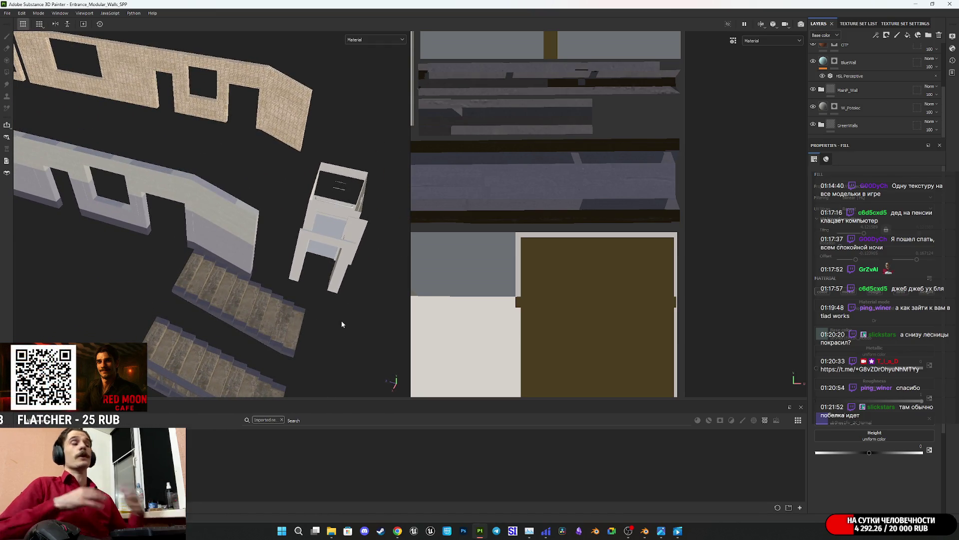
mouse_move(288, 307)
alt+mouse_down()
mouse_move(235, 266)
mouse_move(246, 251)
mouse_move(768, 270)
alt+mouse_up()
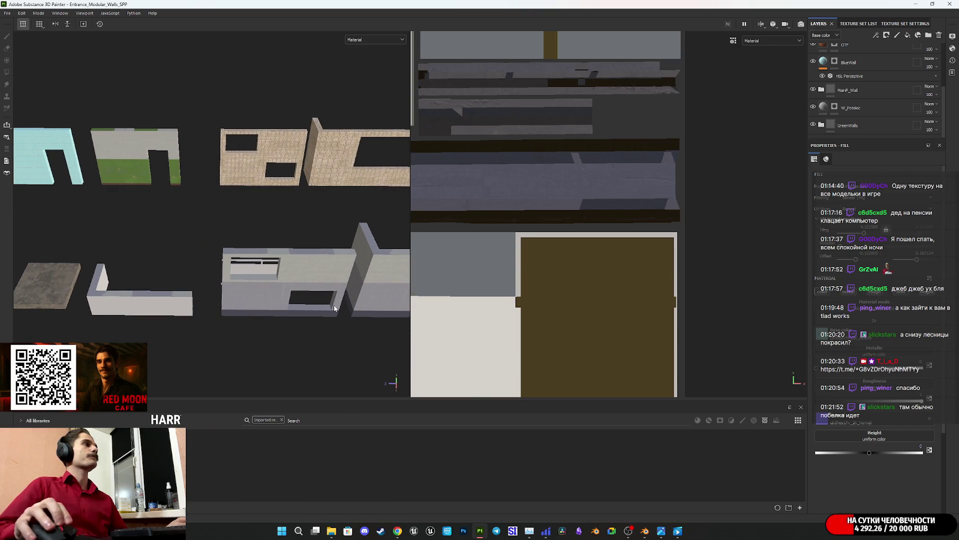
alt+drag(500, 279, 265, 286)
scroll(265, 286, up, 3)
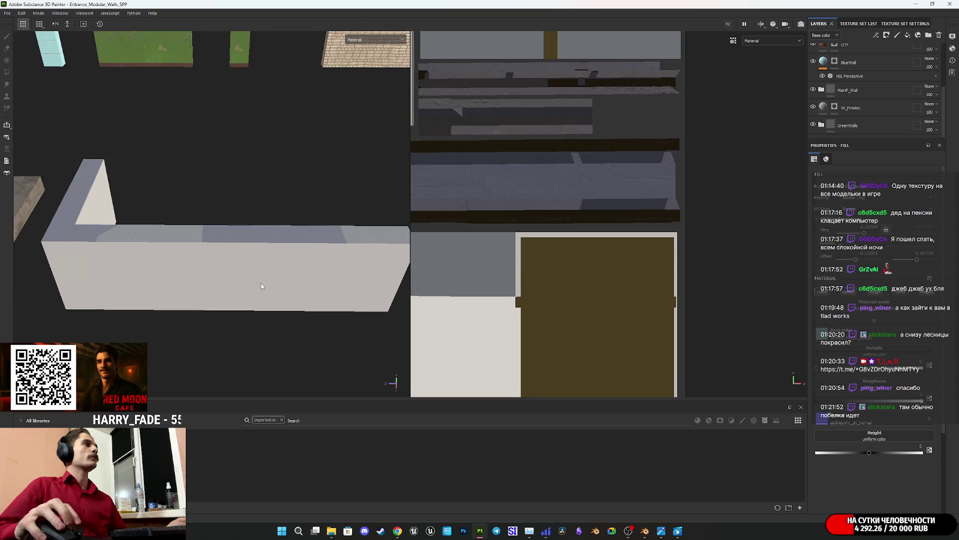
mouse_move(397, 531)
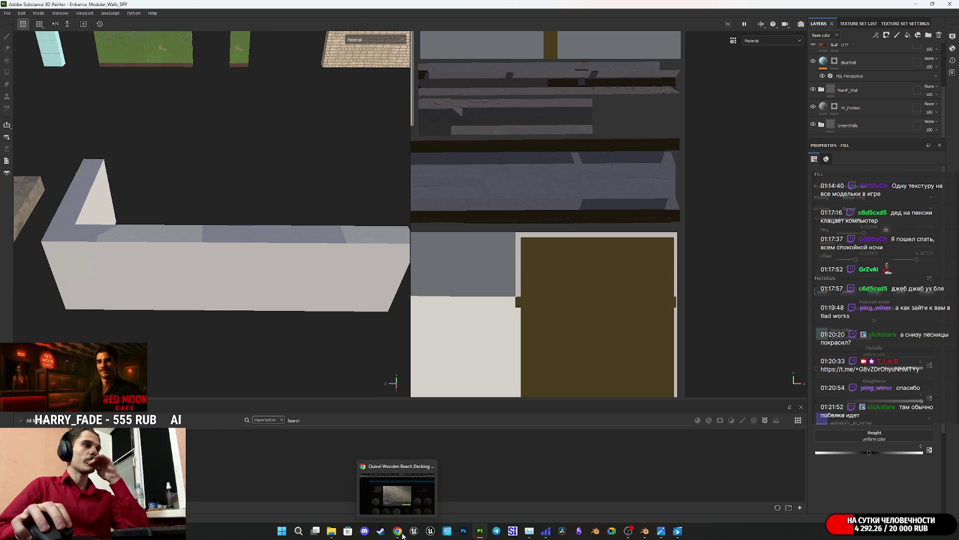
- Open the Опытный разработчик channel, preview a wall photo, then open IMG_0716.HEIC
click(496, 531)
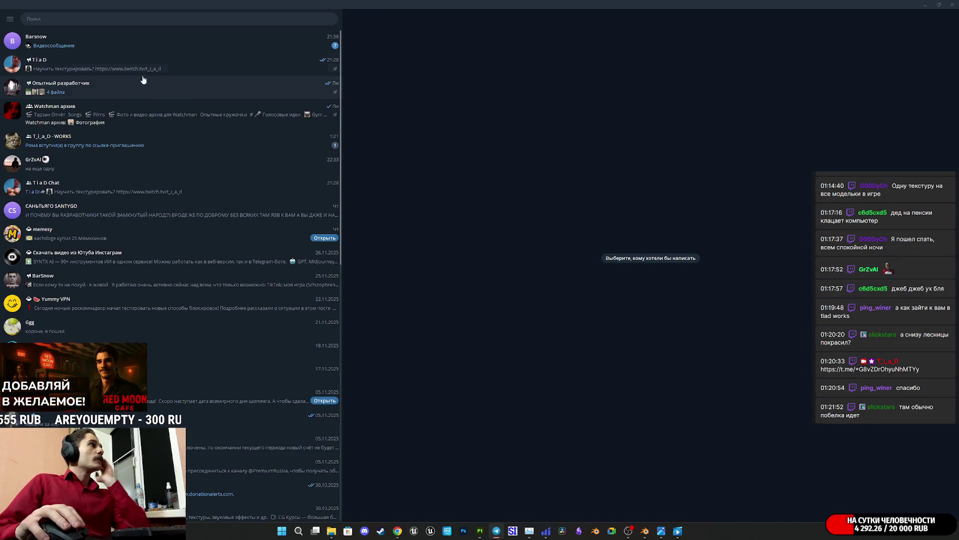
click(124, 94)
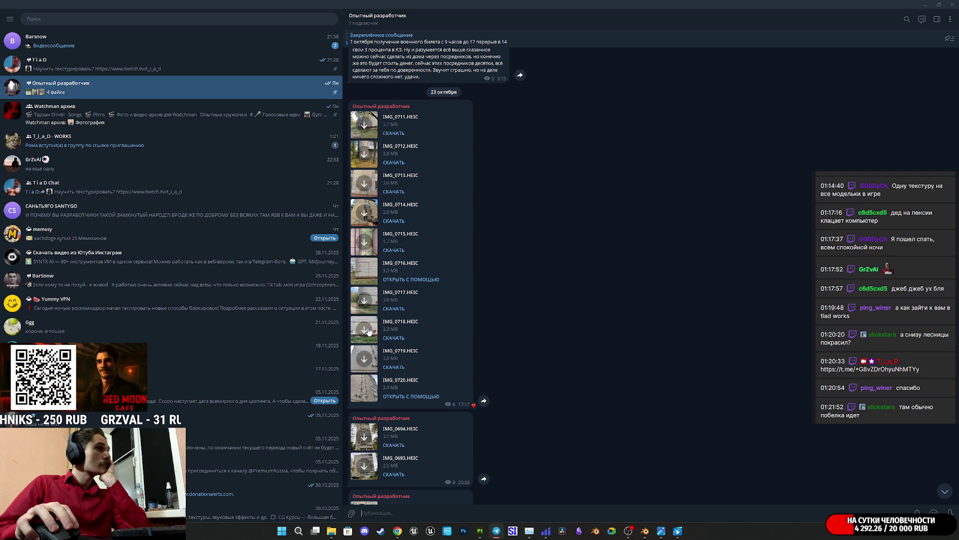
click(405, 325)
scroll(550, 350, up, 4)
scroll(562, 364, down, 7)
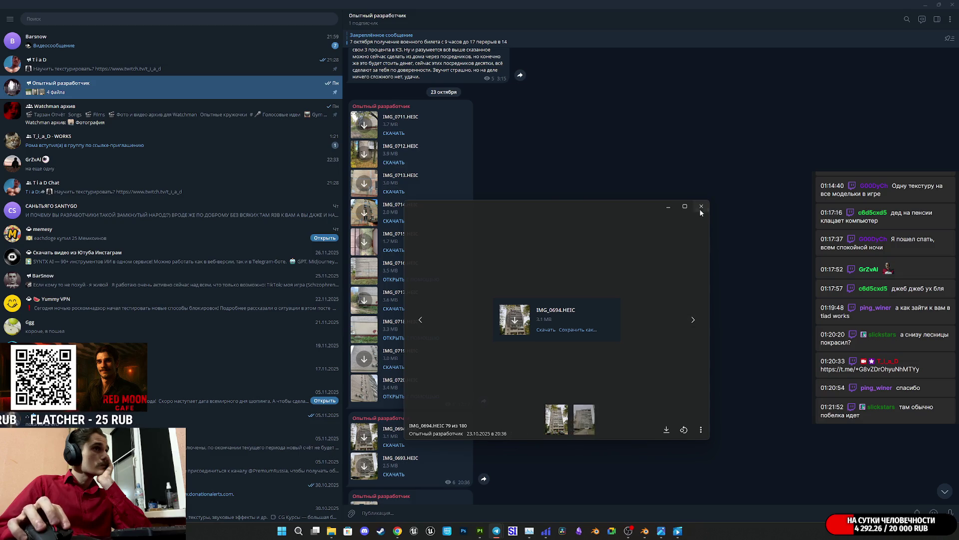
click(701, 207)
scroll(363, 474, down, 1)
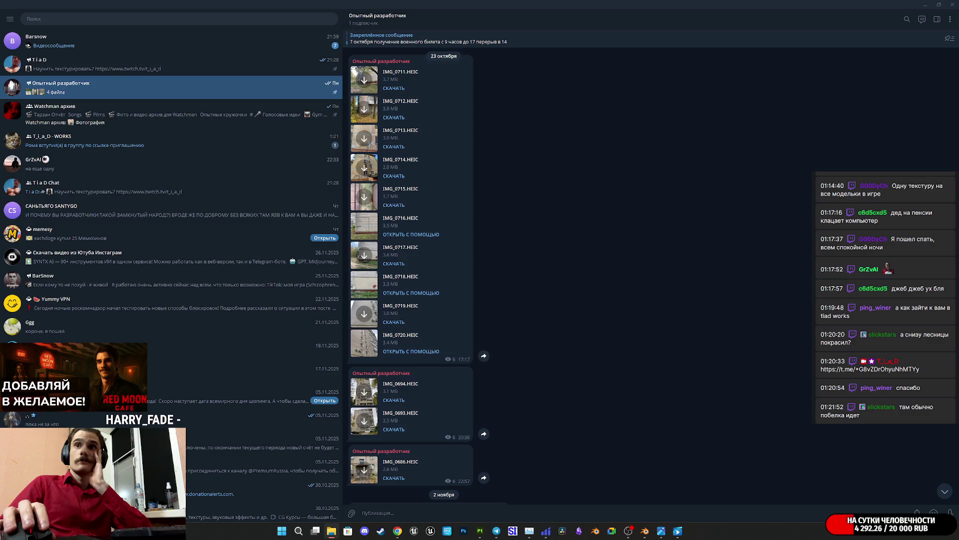
click(365, 226)
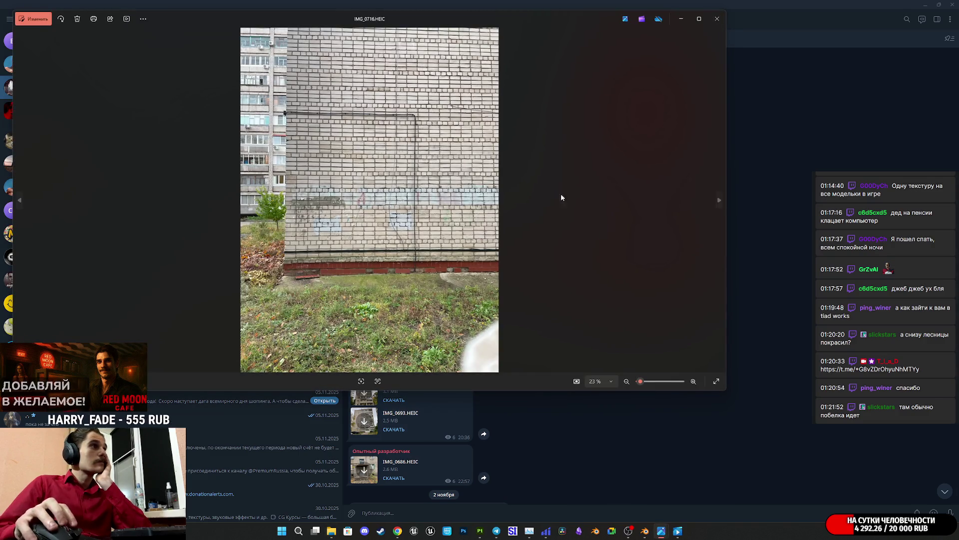
- Reopen the brick wall photo IMG_0716.HEIC, zoom around it, and close it
click(717, 19)
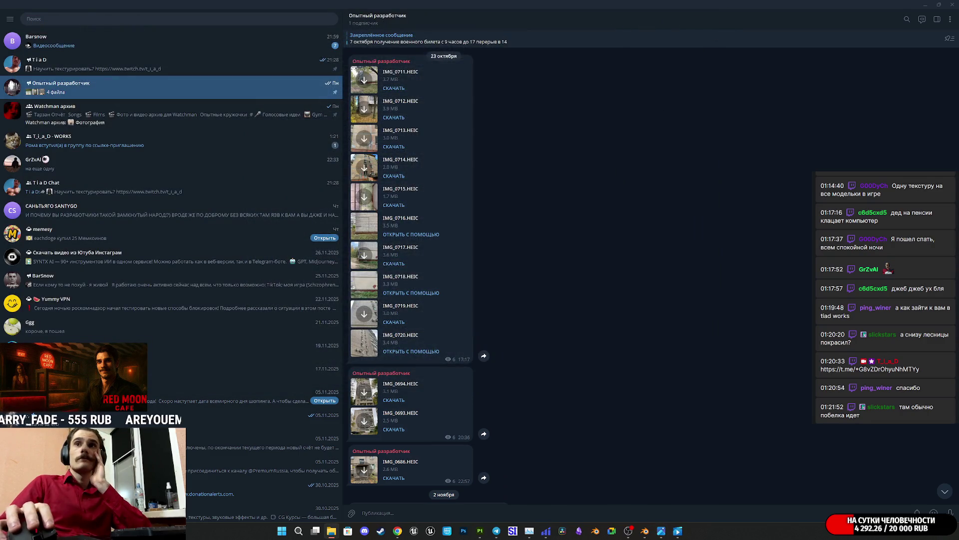
click(364, 225)
scroll(359, 273, up, 5)
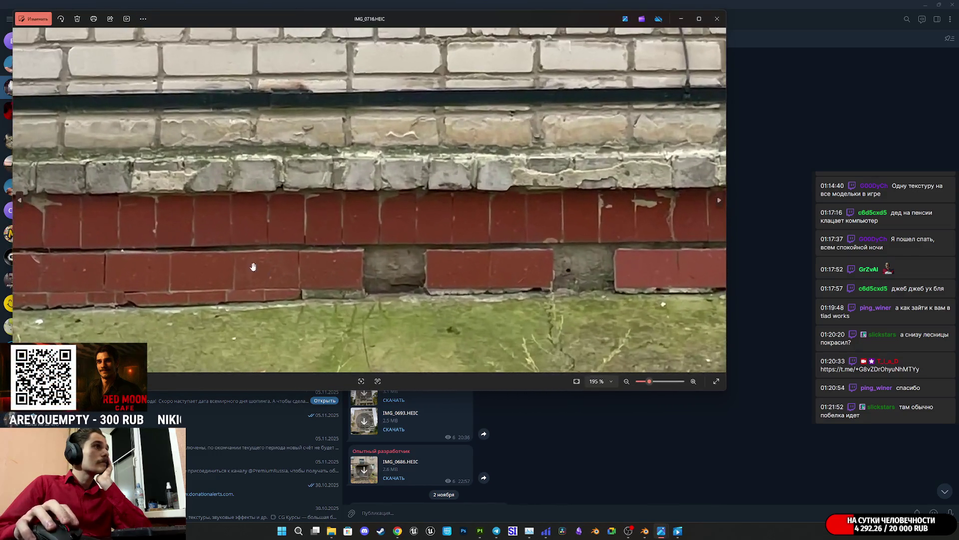
scroll(345, 266, down, 3)
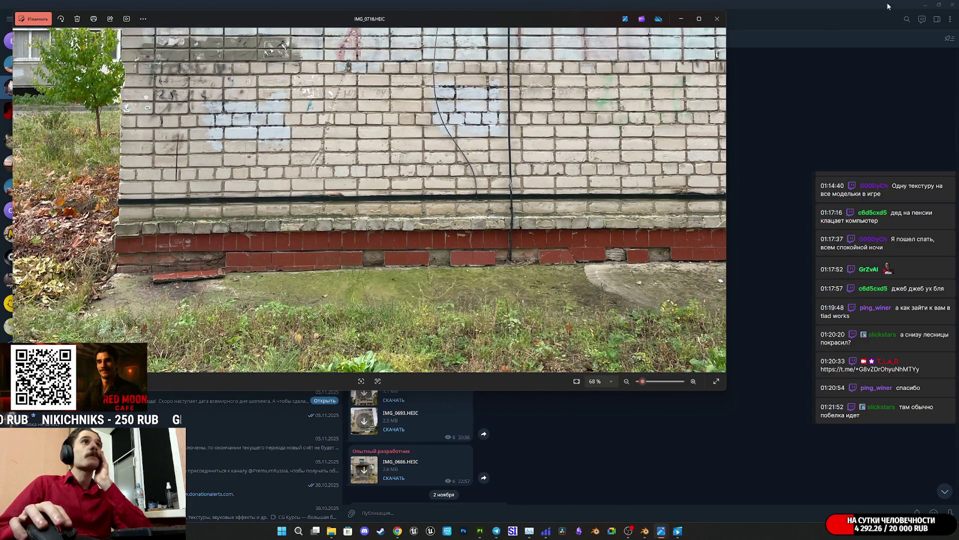
click(717, 19)
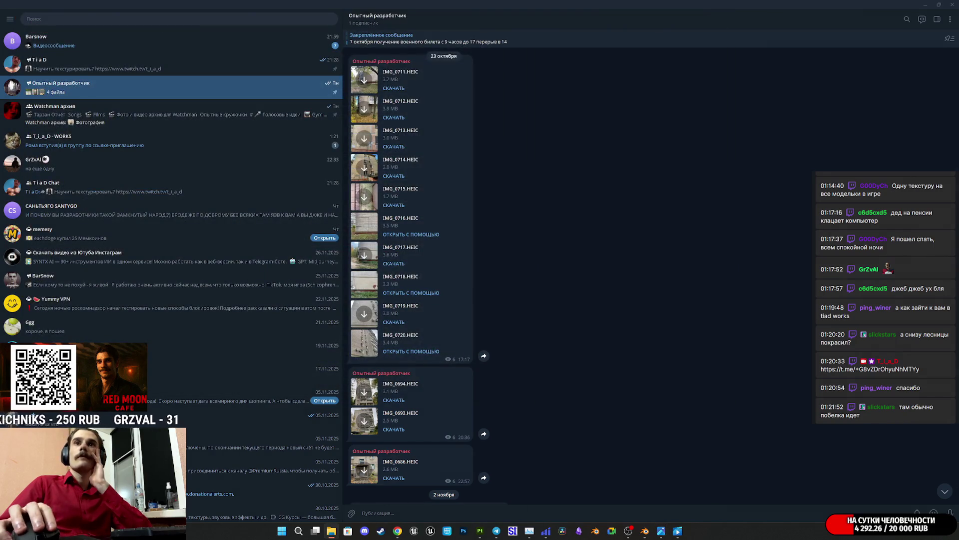
- Inspect wall photo IMG_0718.HEIC, close it and the IMG_0955.JPG floor photo, then return to the browser
click(364, 284)
scroll(381, 274, up, 3)
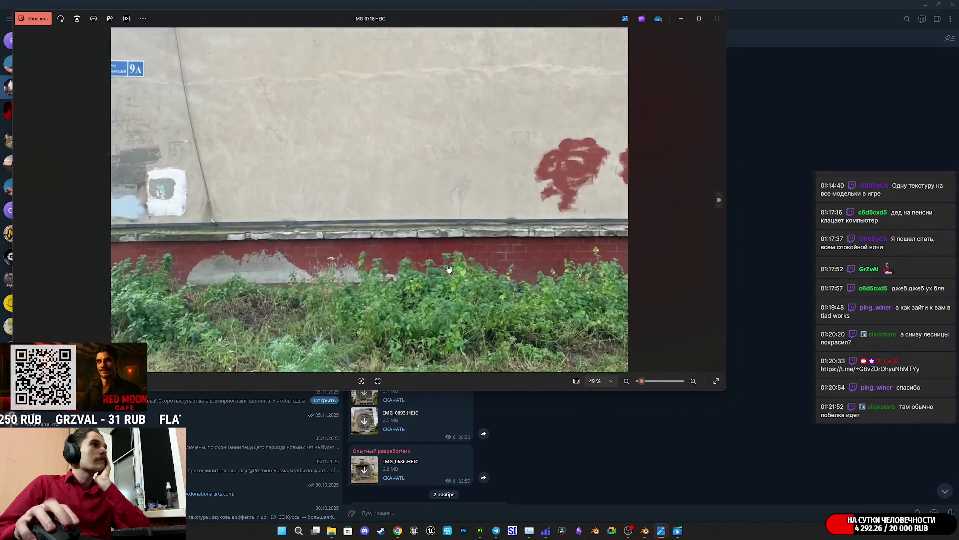
scroll(461, 262, down, 2)
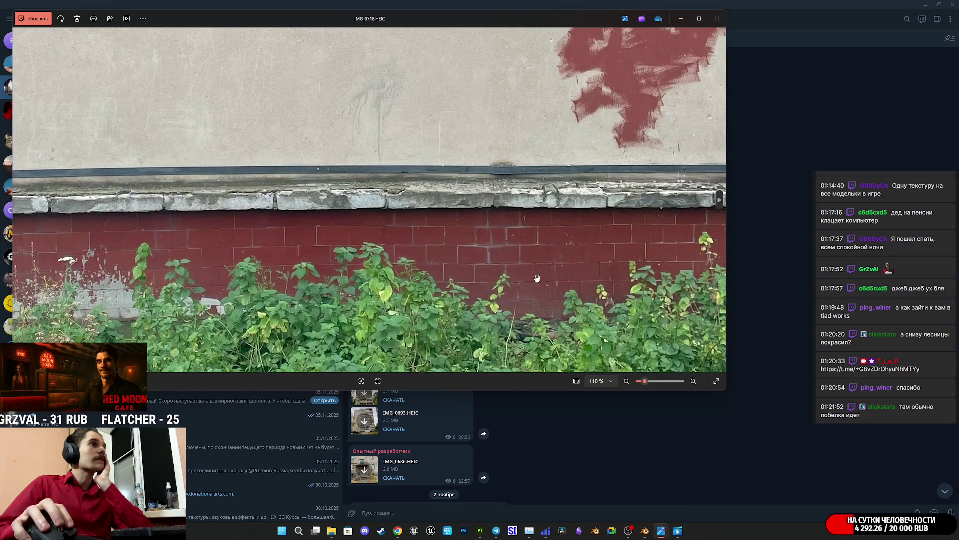
scroll(470, 277, down, 5)
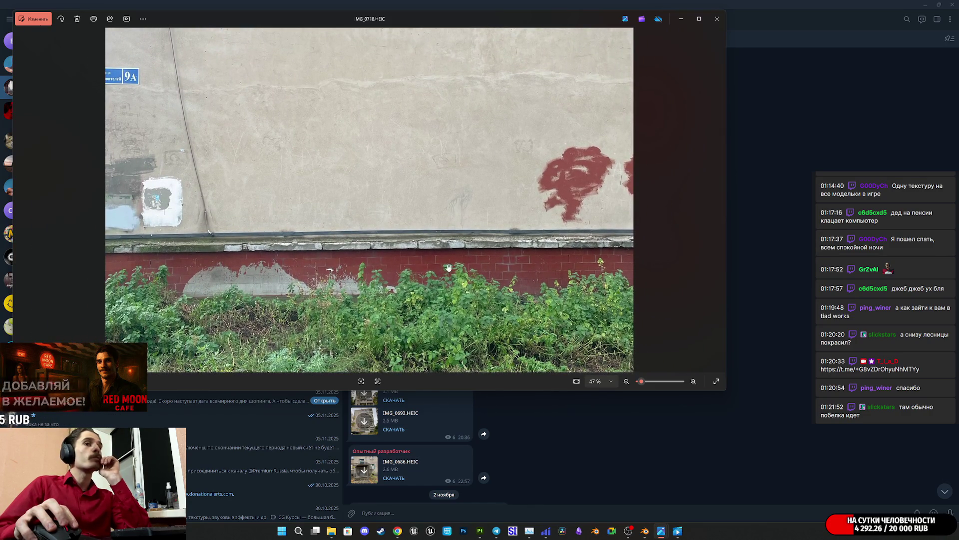
click(717, 18)
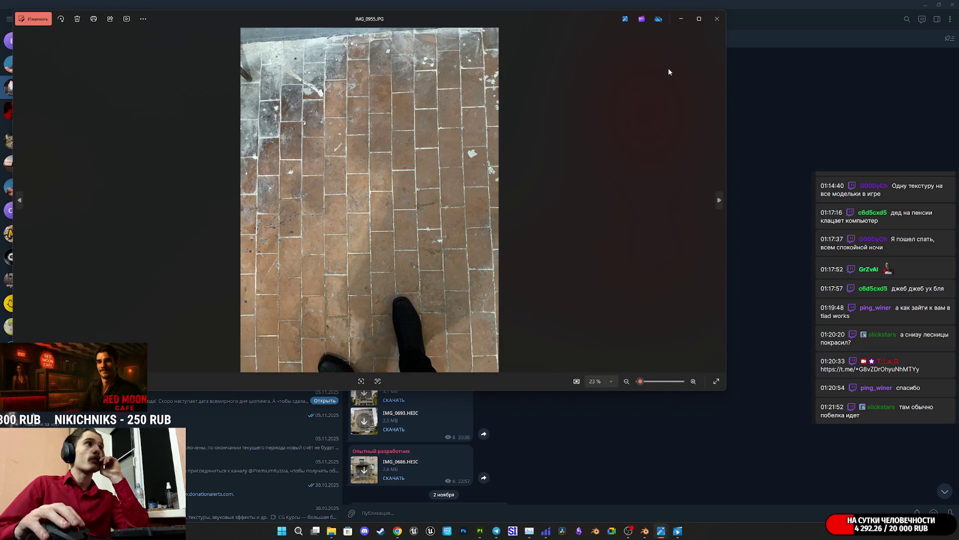
click(717, 18)
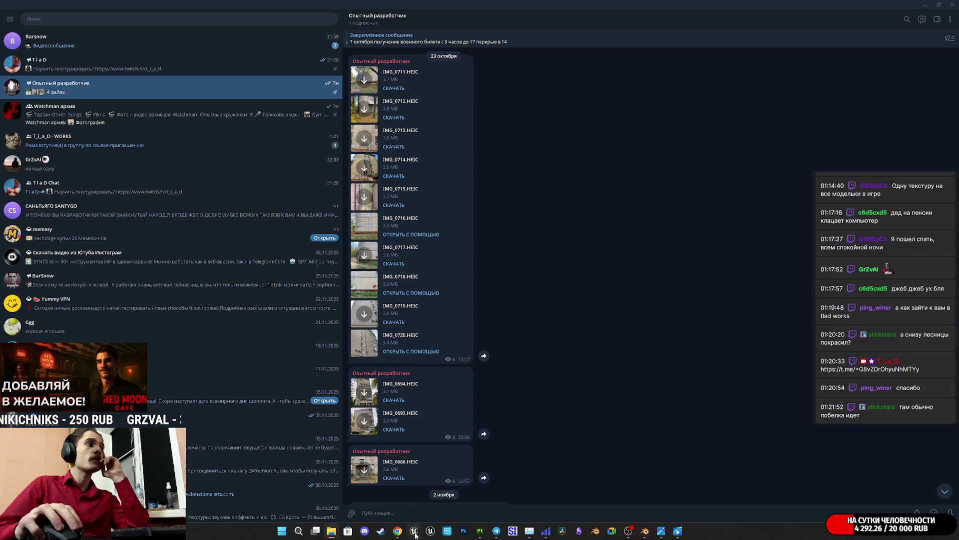
click(397, 530)
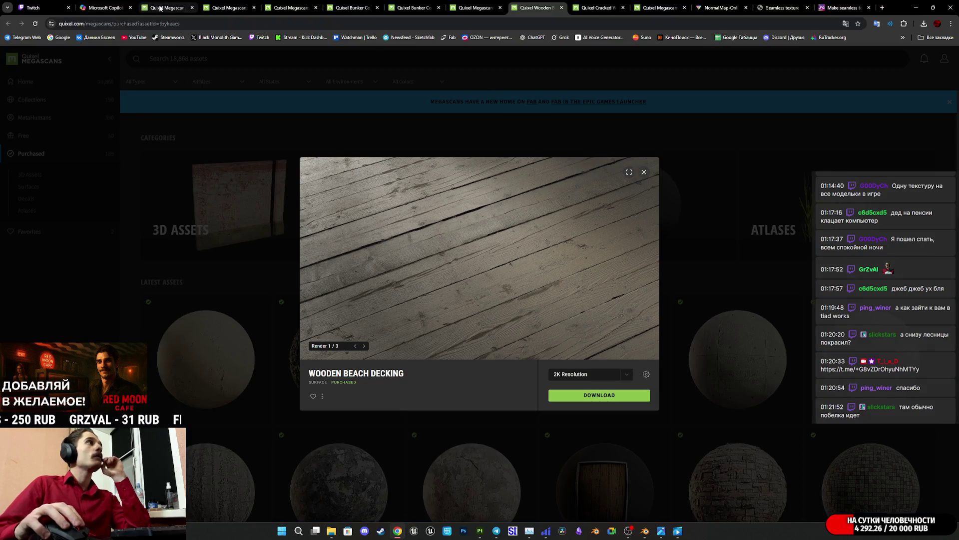
- Copy the tile floor prompt from the earlier Copilot conversation
click(94, 5)
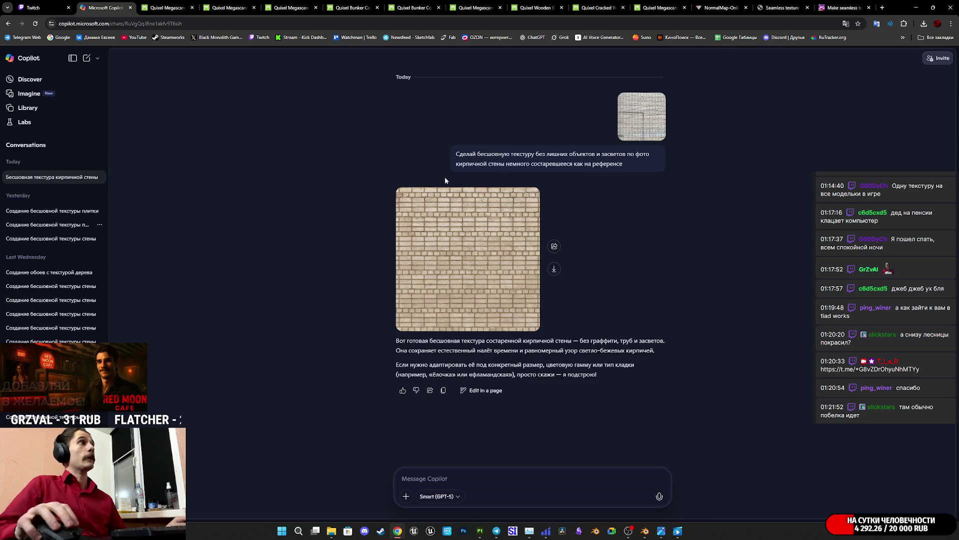
drag(634, 165, 545, 154)
click(50, 211)
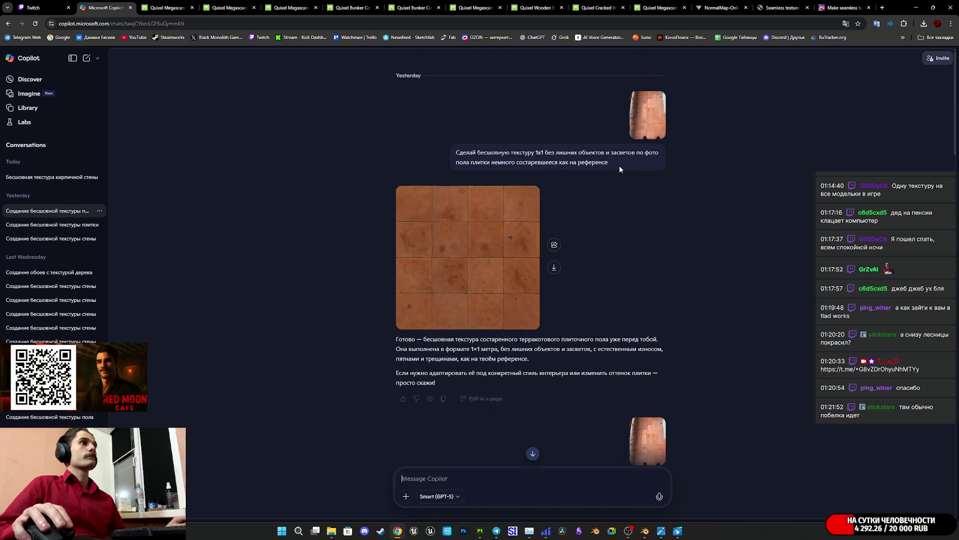
drag(619, 161, 454, 153)
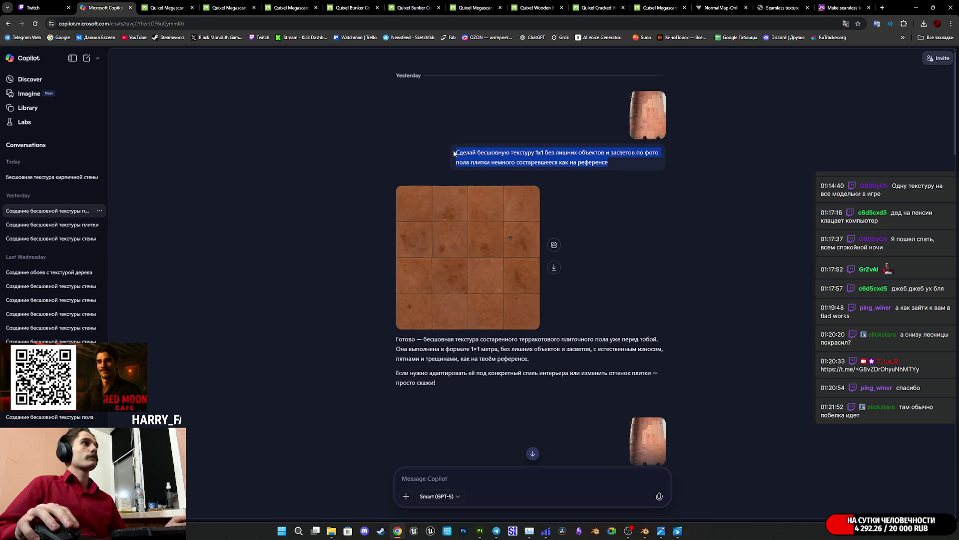
- In a new chat, send the floor-tile photo with a request for a seamless 1x1 aged tile texture
click(86, 58)
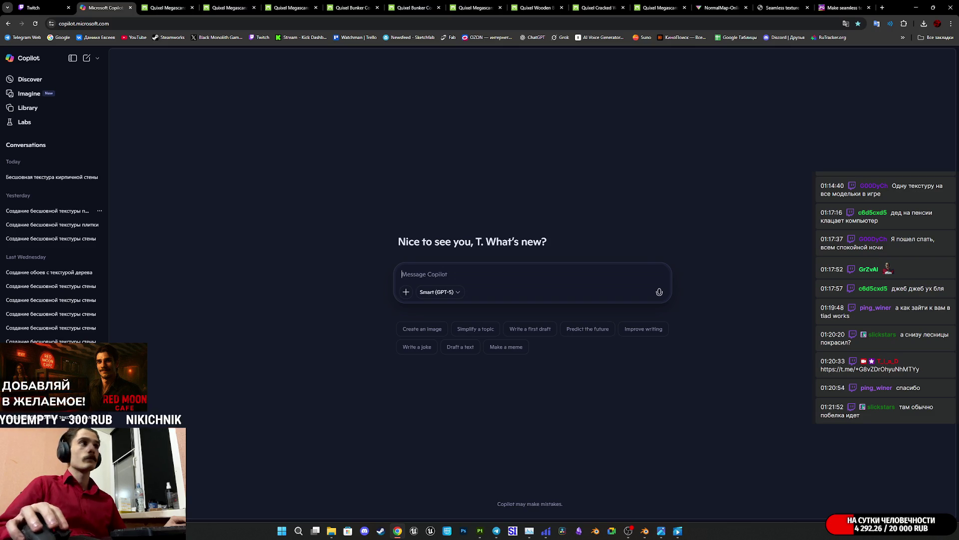
drag(497, 280, 460, 294)
text(Сделай бесшовную текстуру 1x1 без лишних объектов и засветов по фото пола плитки немного состаревшееся как на референсе)
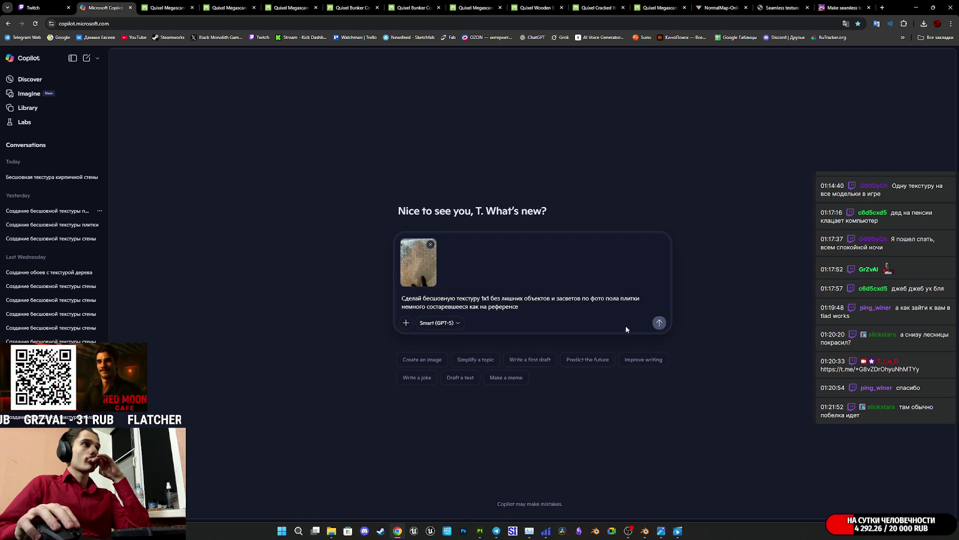
click(658, 323)
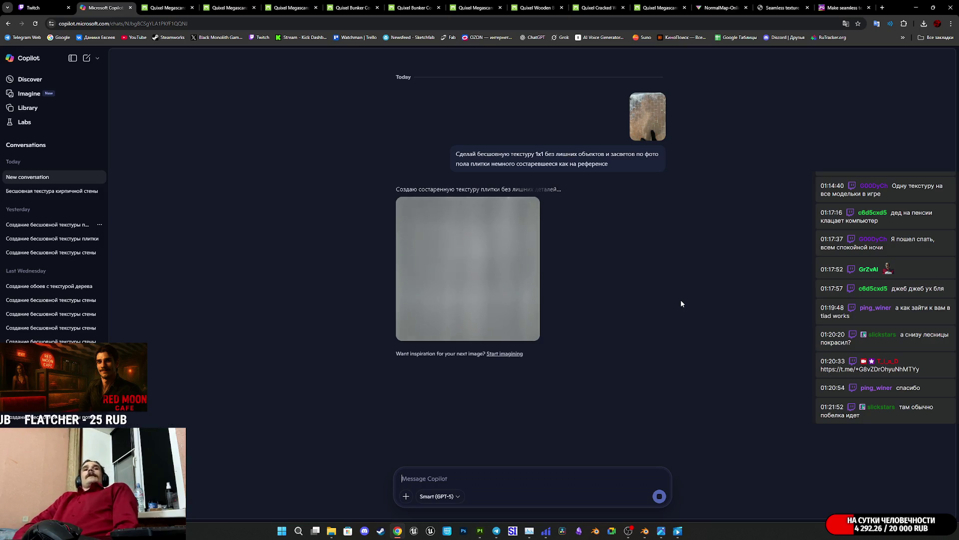
- Open the elevator panel photo IMG_0928.JPG from File Explorer while Copilot generates
key(super+e)
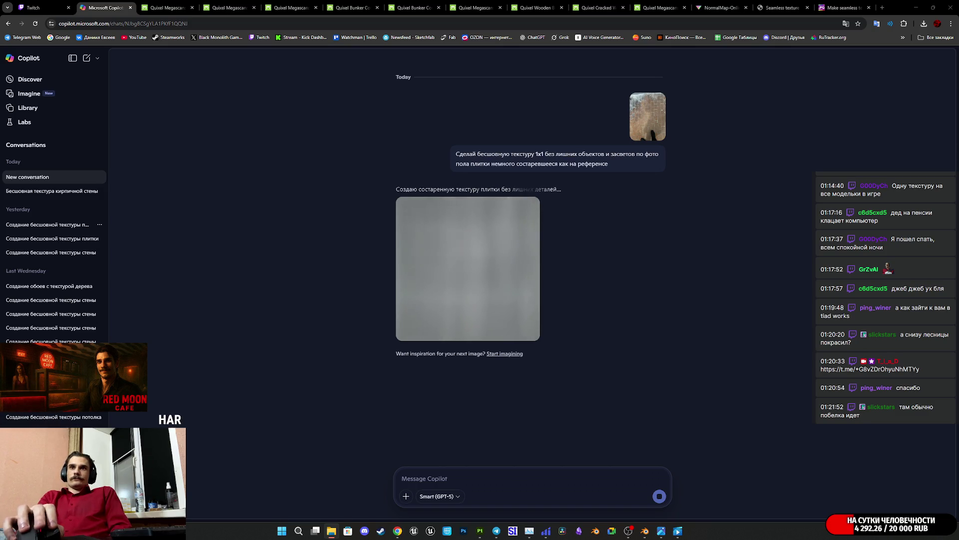
key(Return)
scroll(352, 294, up, 3)
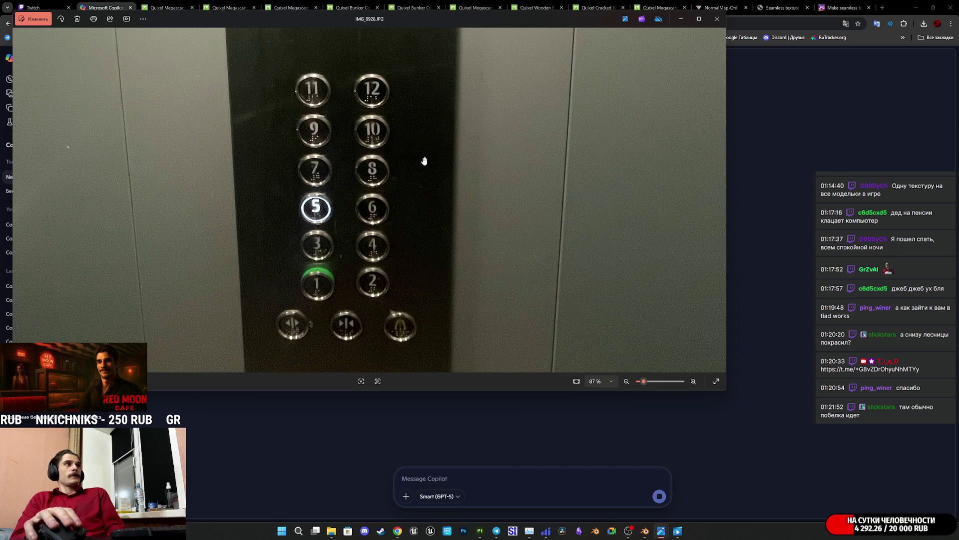
- Zoom into the elevator buttons on IMG_0928.JPG, zoom back out, and close the photo
scroll(384, 97, up, 5)
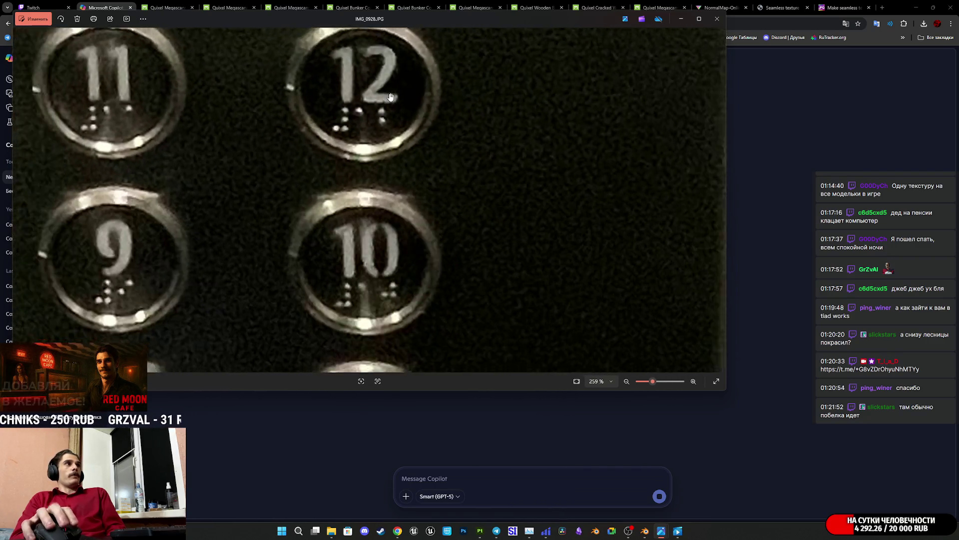
scroll(390, 96, down, 10)
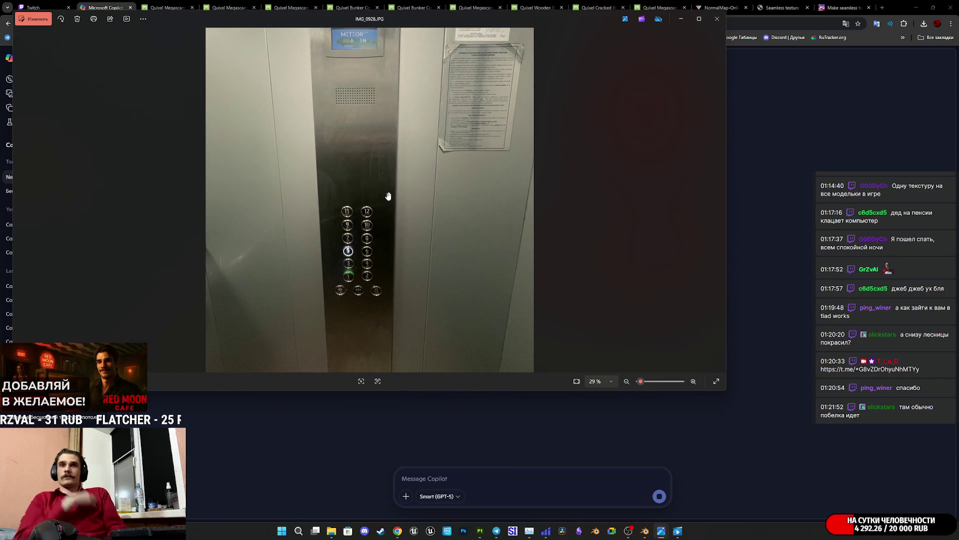
click(723, 20)
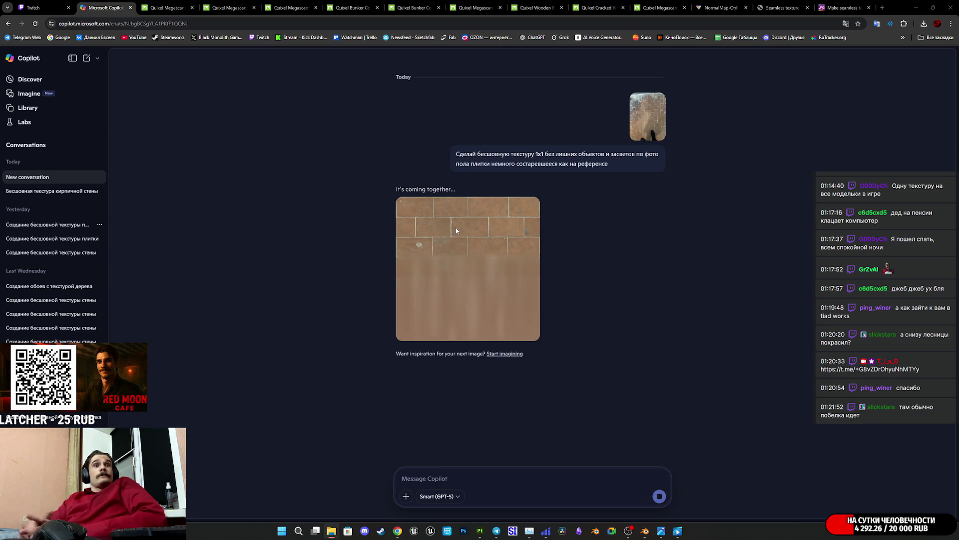
- Cycle through the Twitch, seamless texture and Megascans tabs, then return to the generated Copilot tile texture
click(44, 8)
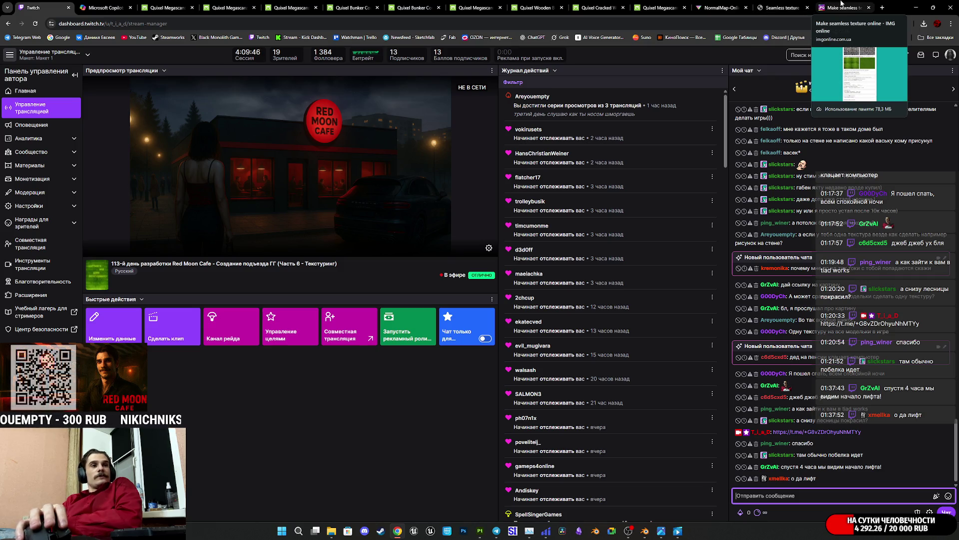
click(841, 5)
click(782, 6)
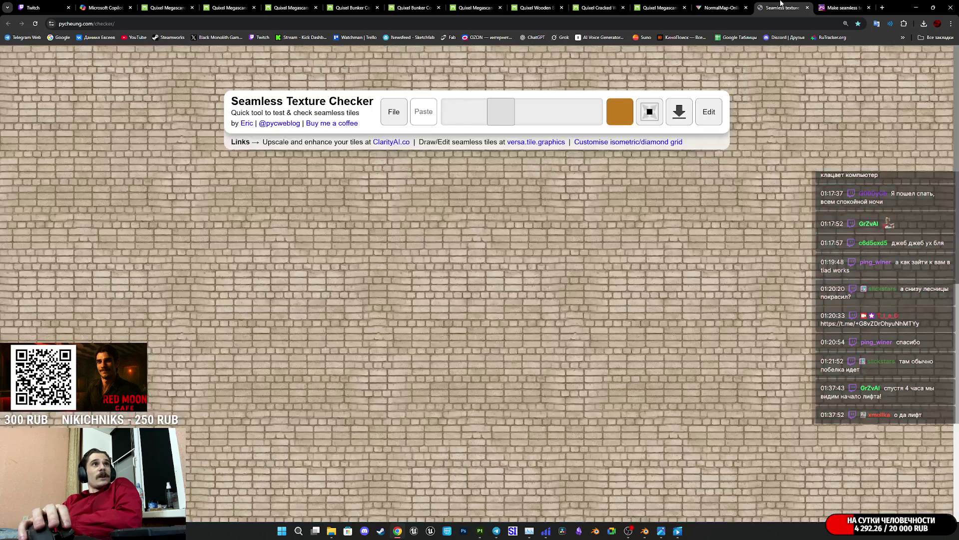
click(718, 5)
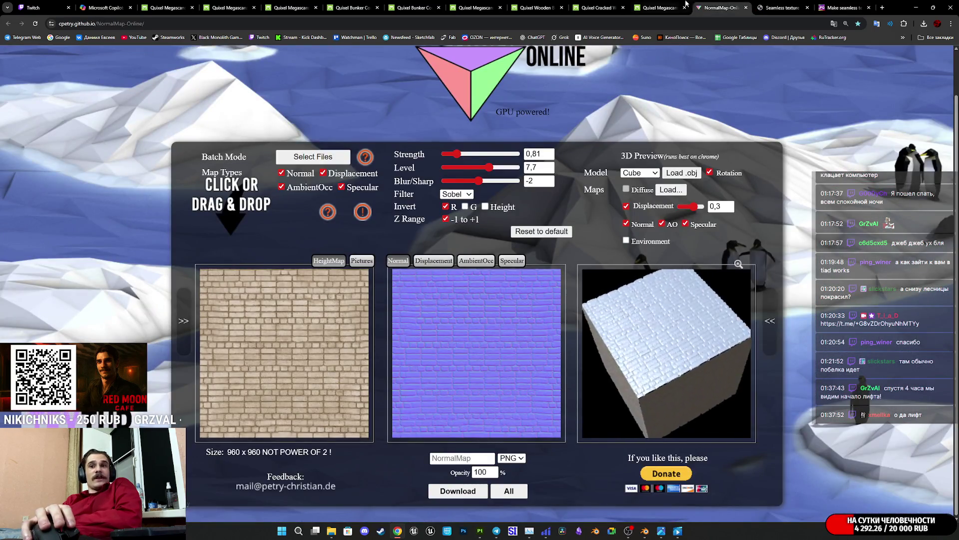
click(627, 5)
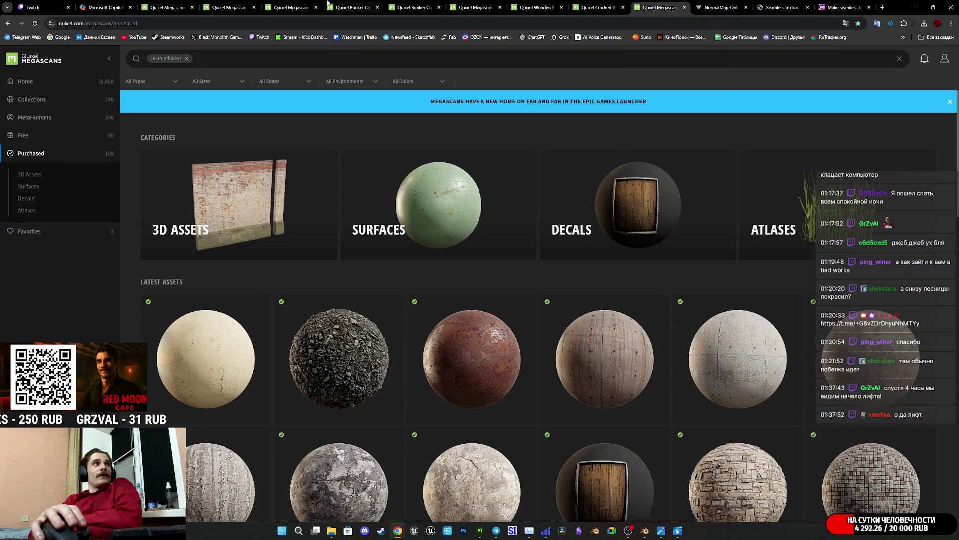
click(106, 5)
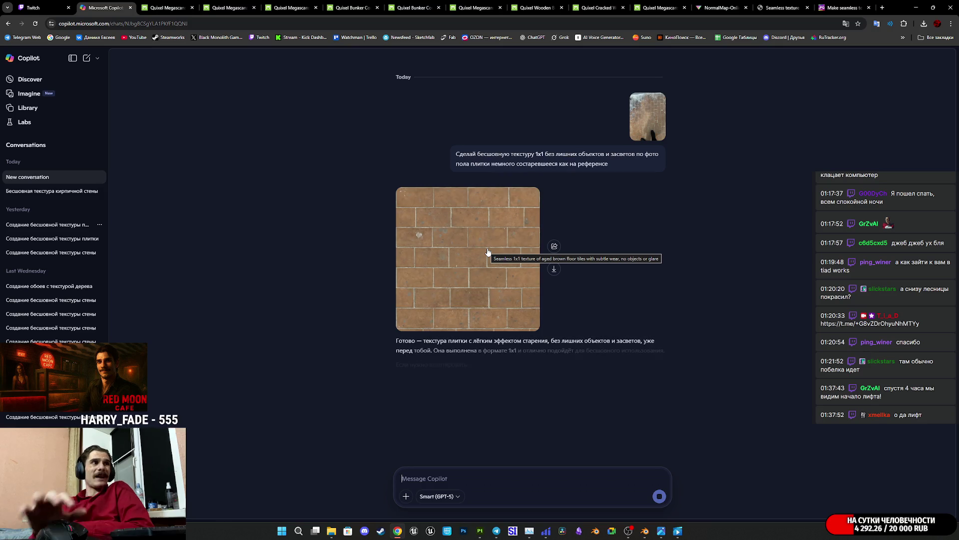
- Open the brown tile texture full size and drop it onto the Seamless Texture Checker page
click(481, 255)
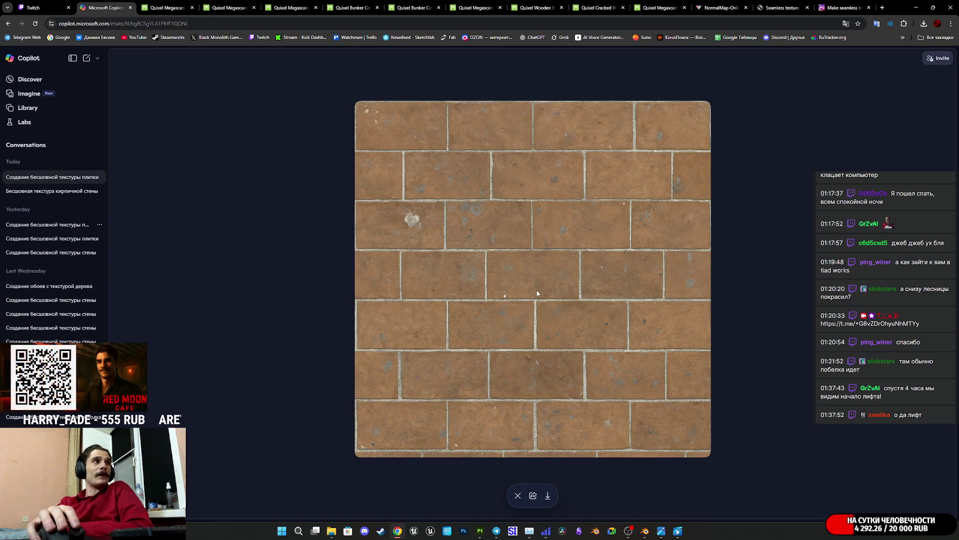
right_click(549, 301)
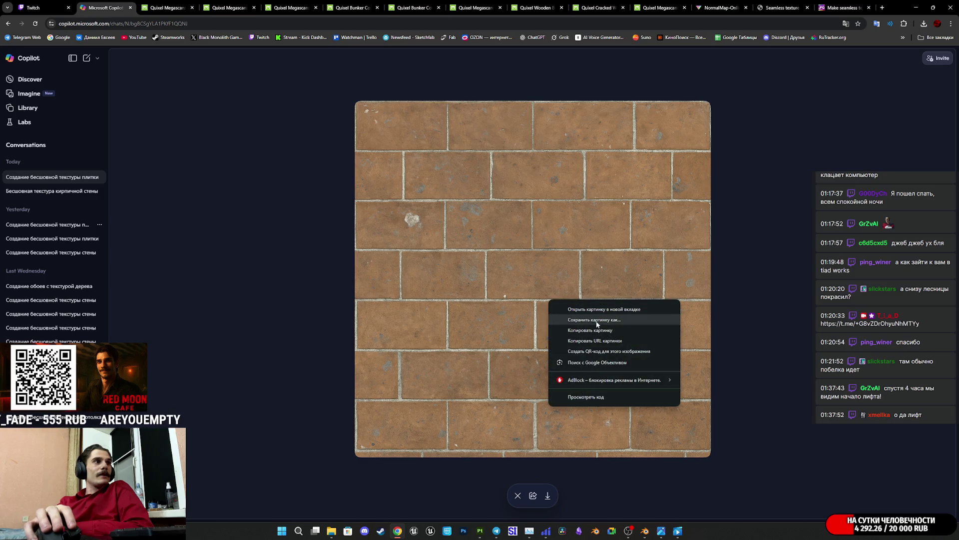
click(493, 290)
mouse_move(492, 290)
mouse_down()
mouse_move(690, 122)
mouse_move(783, 9)
mouse_move(603, 218)
mouse_move(573, 275)
mouse_up()
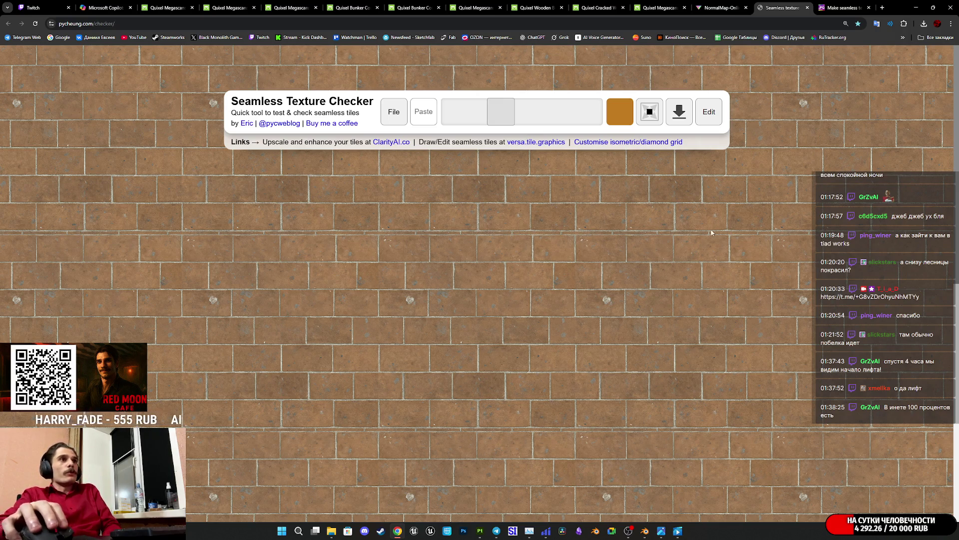
- Close the Wooden Beach Decking, Cracked Wall Plaster and Bunker Concrete Wall Megascans tabs
click(724, 3)
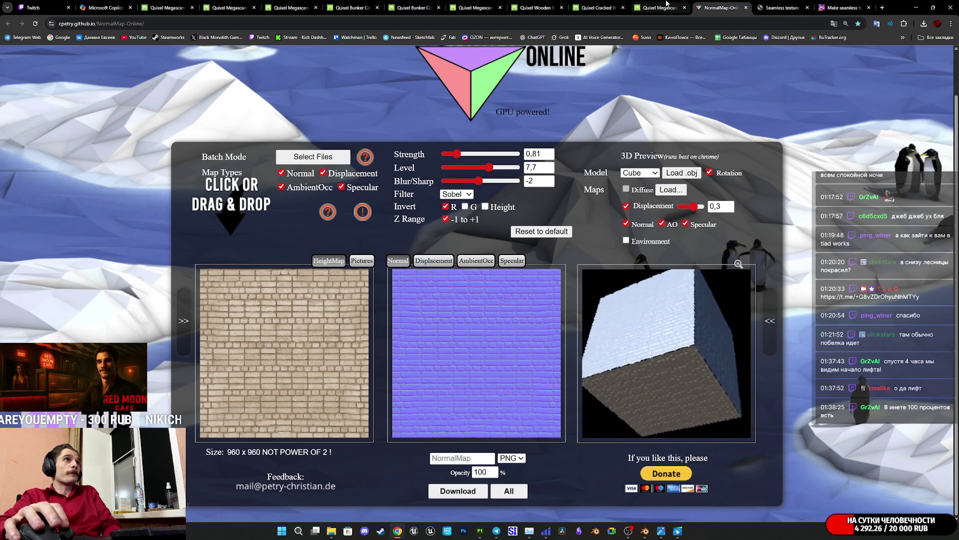
click(545, 4)
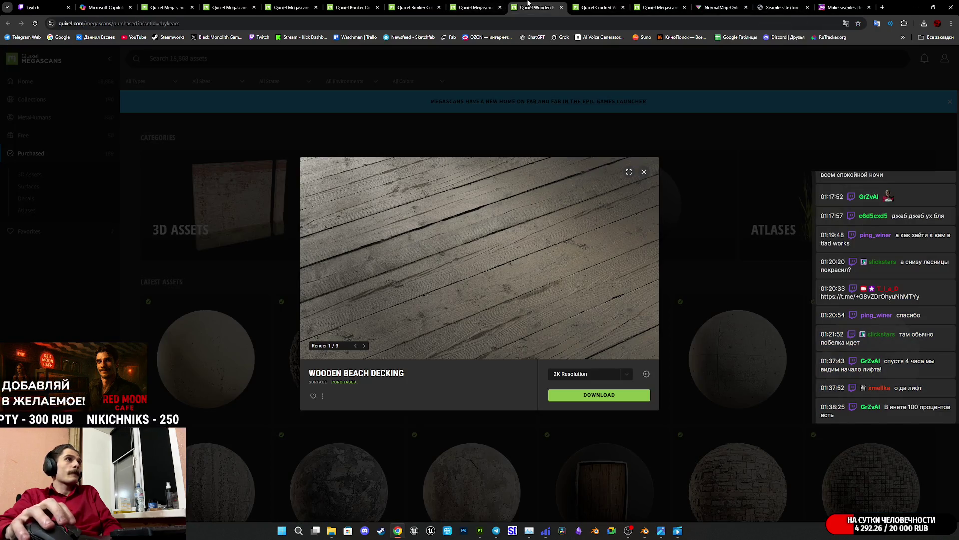
middle_click(529, 4)
middle_click(531, 4)
click(475, 4)
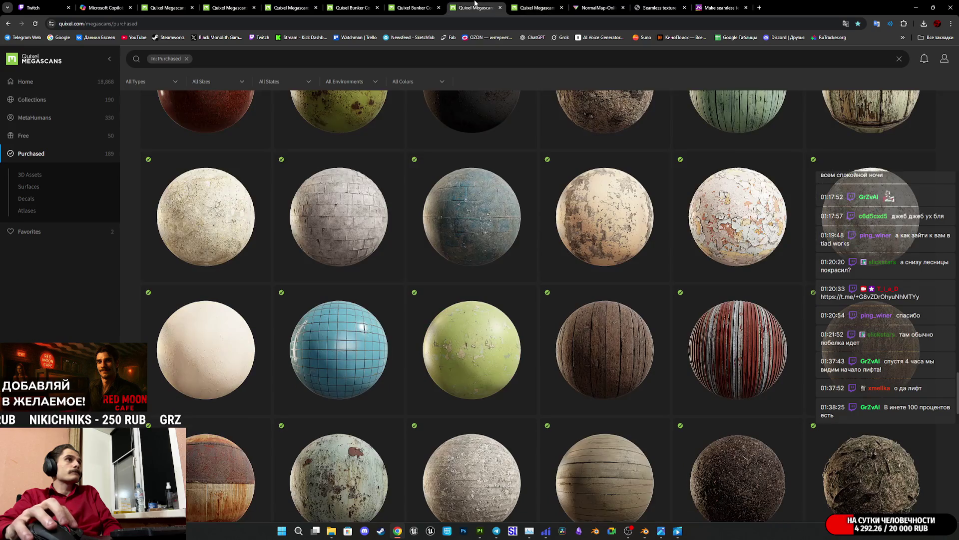
click(533, 4)
middle_click(533, 4)
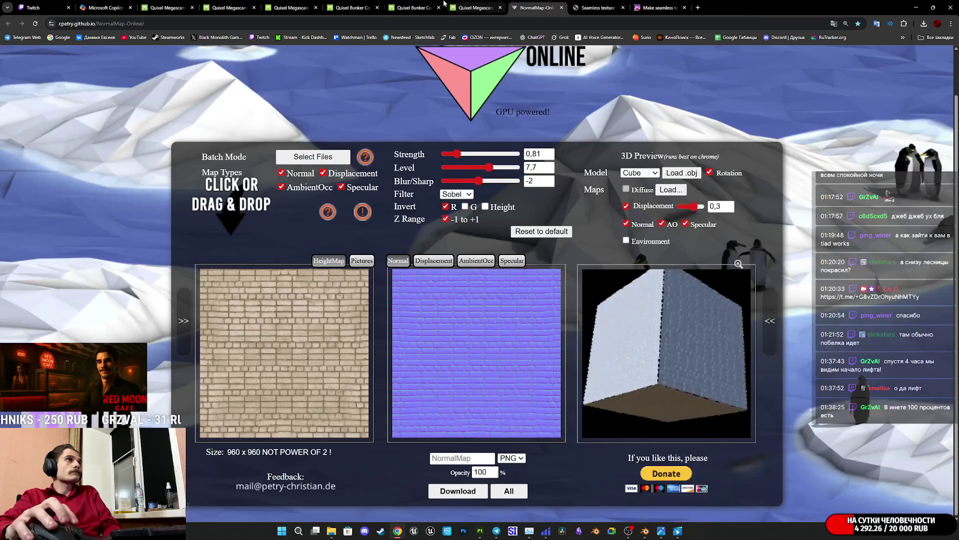
click(418, 4)
middle_click(418, 4)
click(366, 4)
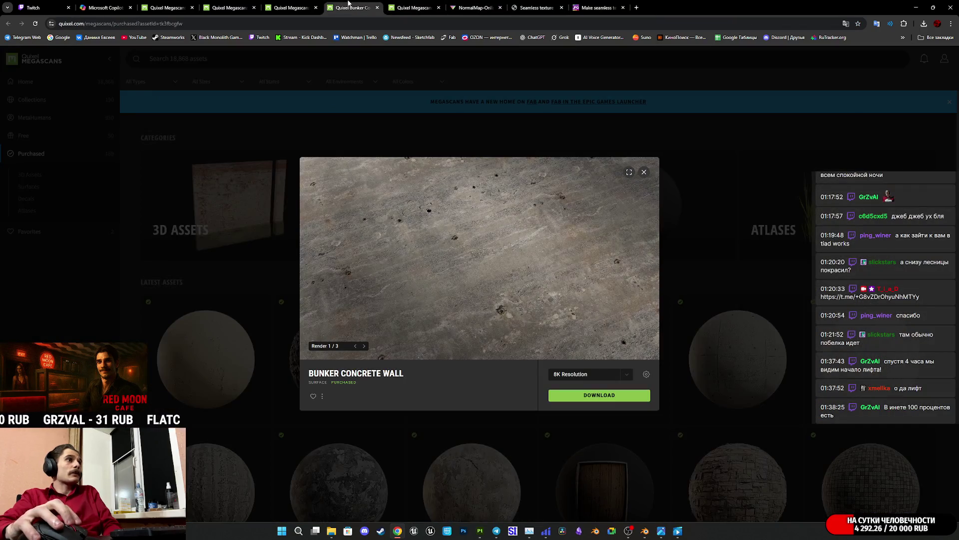
middle_click(349, 4)
- Close the remaining duplicate Megascans tabs and drop the tile image into NormalMap-Online's heightmap area
click(290, 4)
middle_click(289, 4)
click(230, 4)
middle_click(230, 4)
click(231, 4)
middle_click(230, 4)
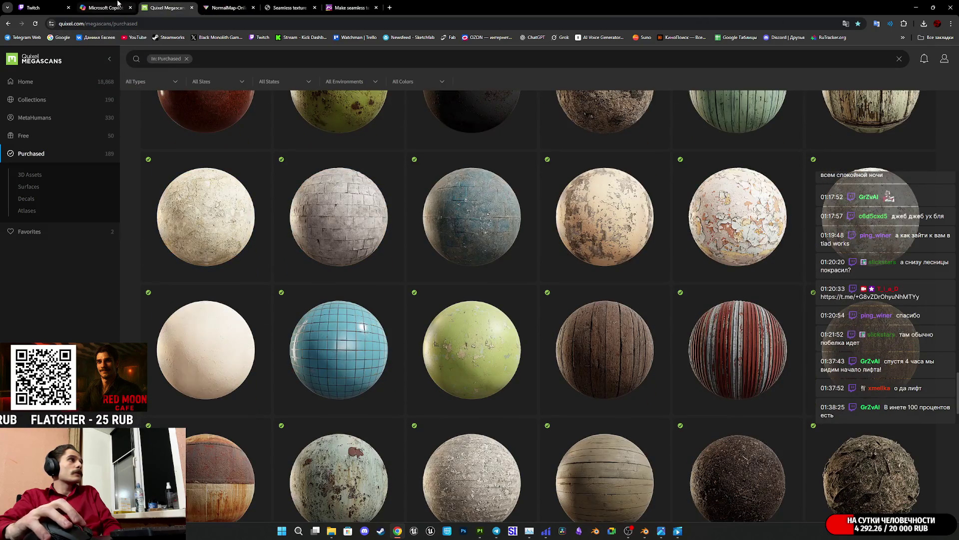
click(119, 4)
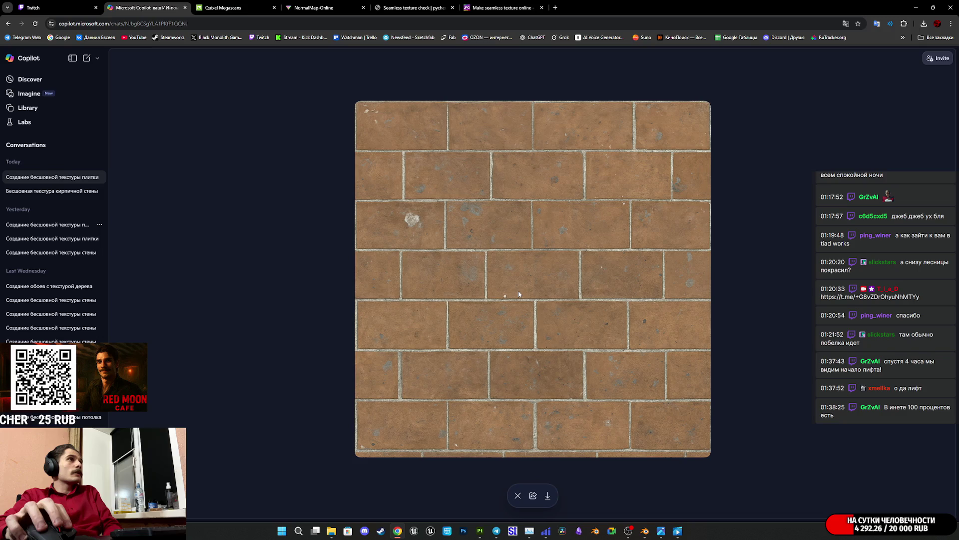
mouse_move(518, 293)
mouse_down()
mouse_move(432, 146)
mouse_move(477, 60)
mouse_move(404, 83)
mouse_move(399, 109)
mouse_move(303, 3)
mouse_move(300, 100)
mouse_move(320, 323)
mouse_up()
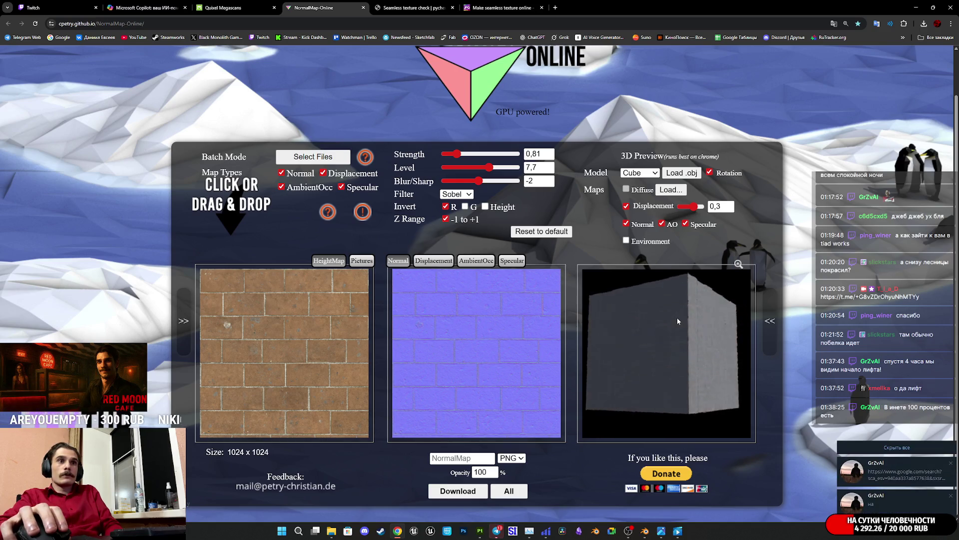
click(496, 531)
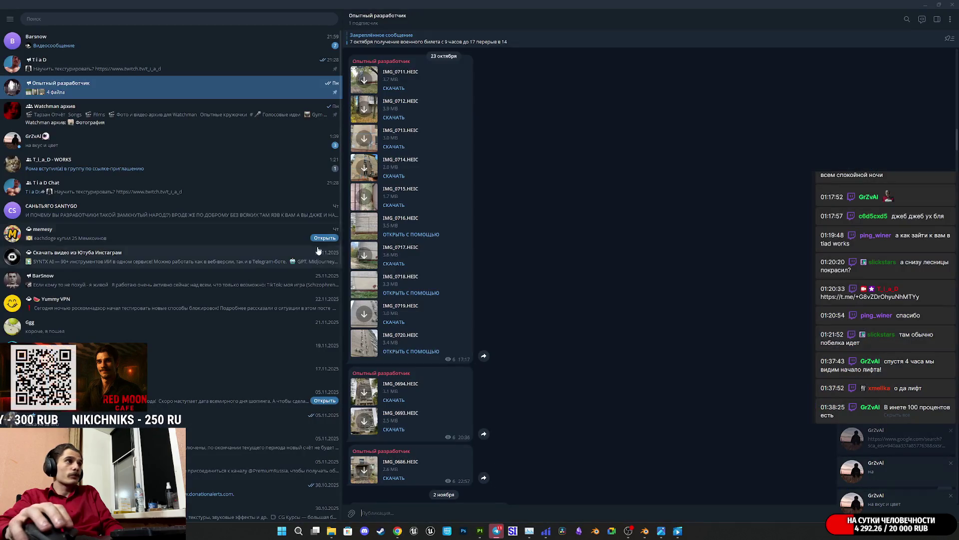
click(229, 167)
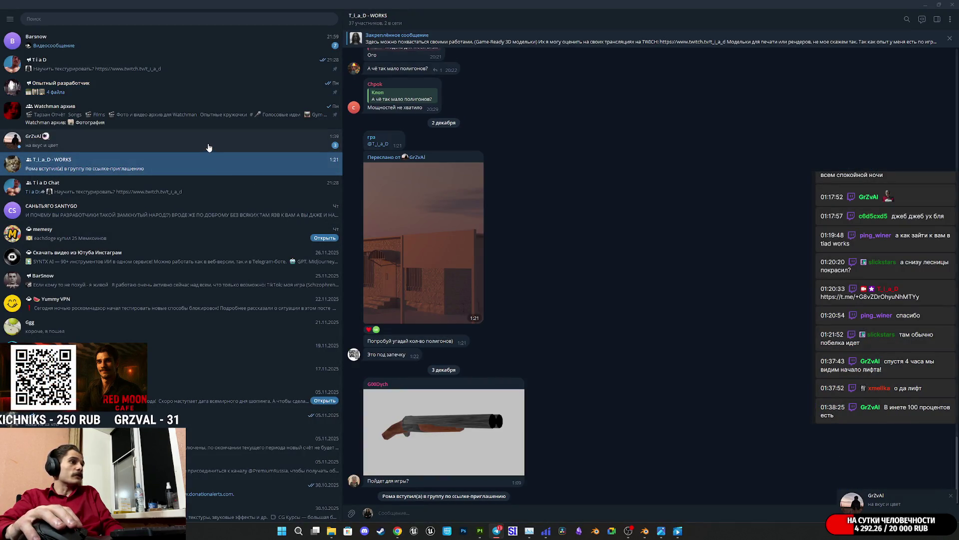
click(209, 147)
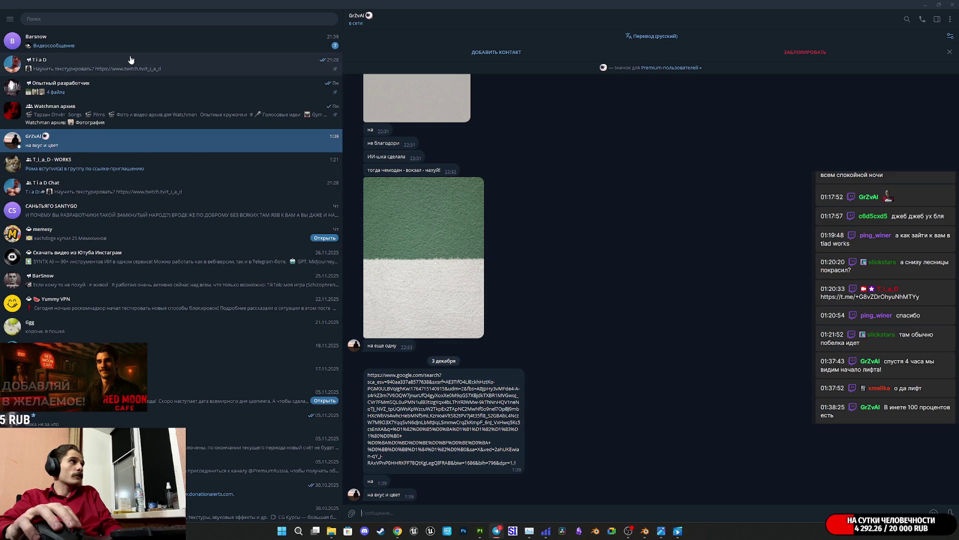
click(180, 76)
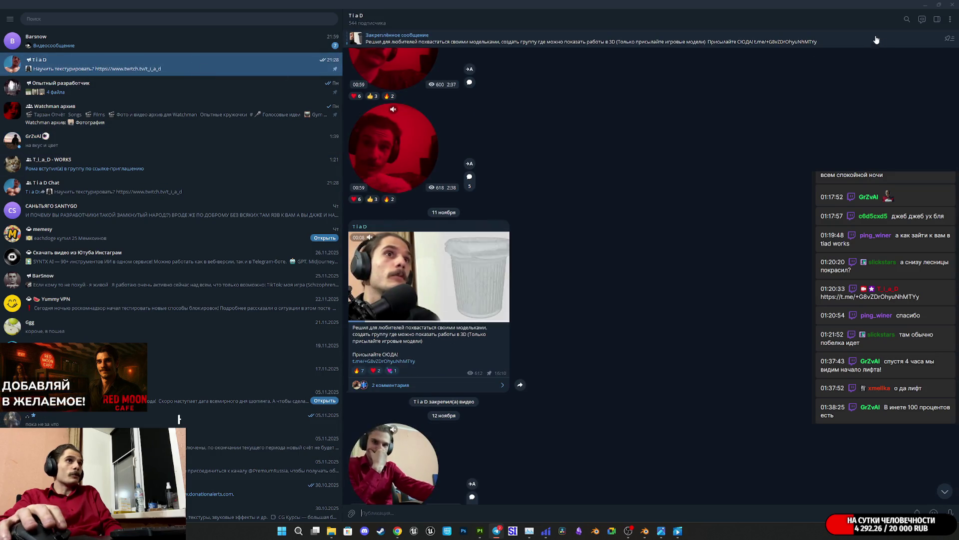
click(927, 3)
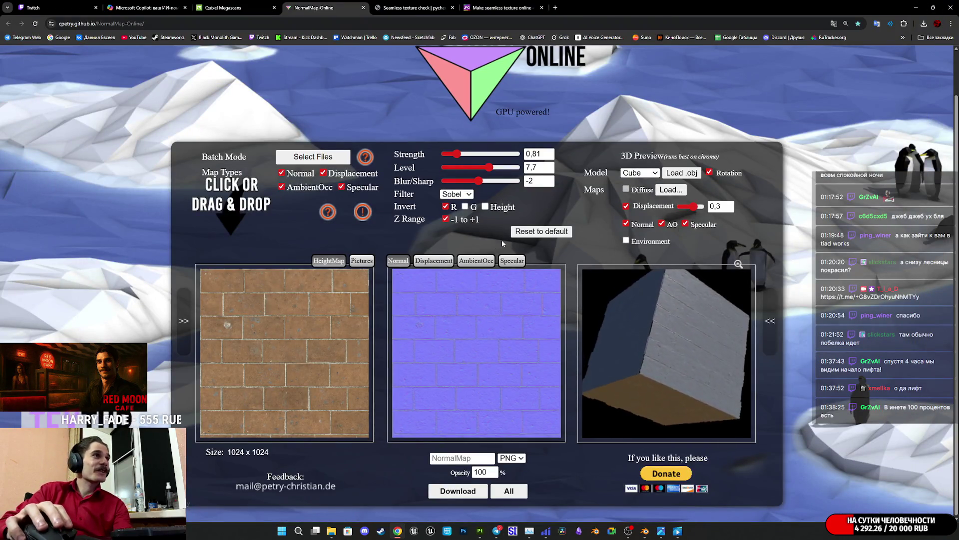
- Set the normal map's Strength to 2.16 and Blur/Sharp to -9
drag(479, 183, 475, 185)
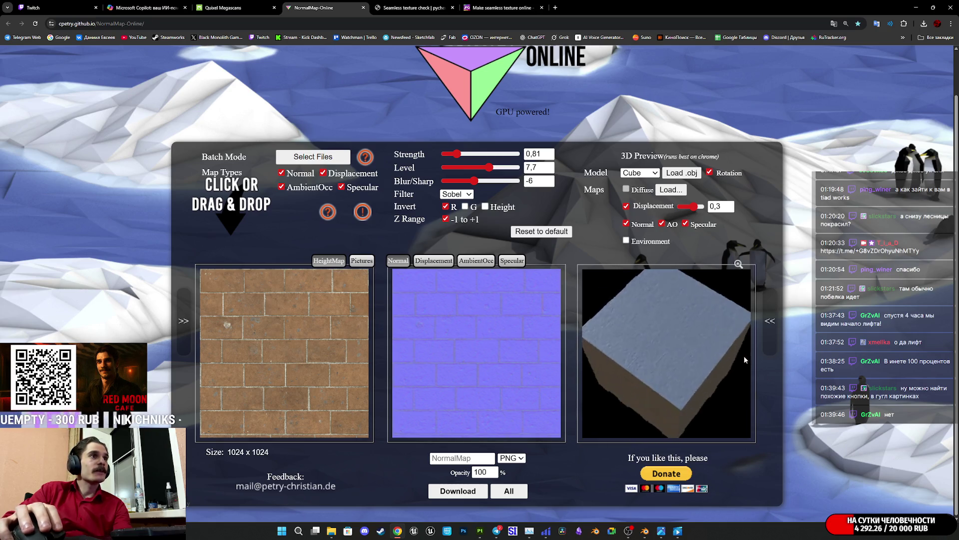
drag(456, 154, 475, 153)
drag(474, 180, 470, 180)
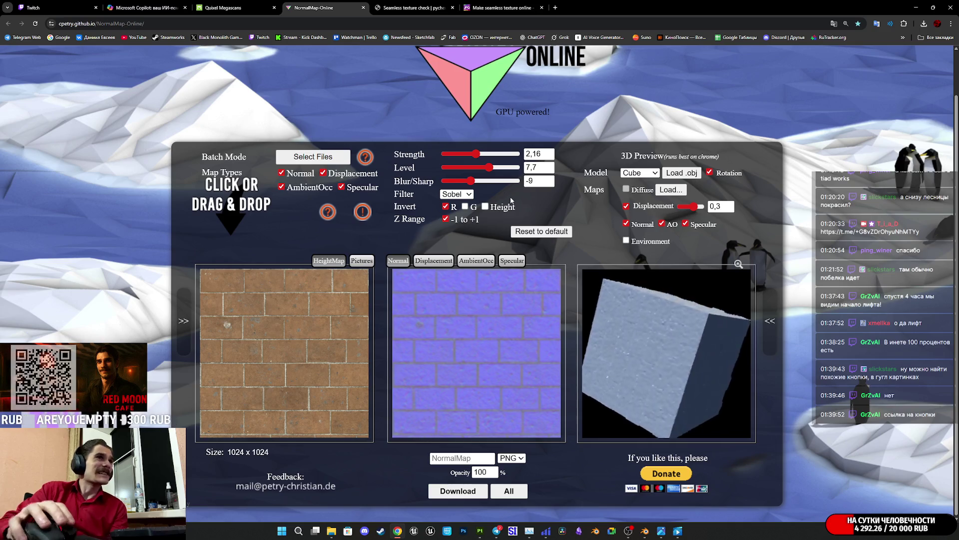
- Preview on a flat Plane with AO, Specular and Displacement off, then download NormalMap.png
click(639, 172)
click(635, 233)
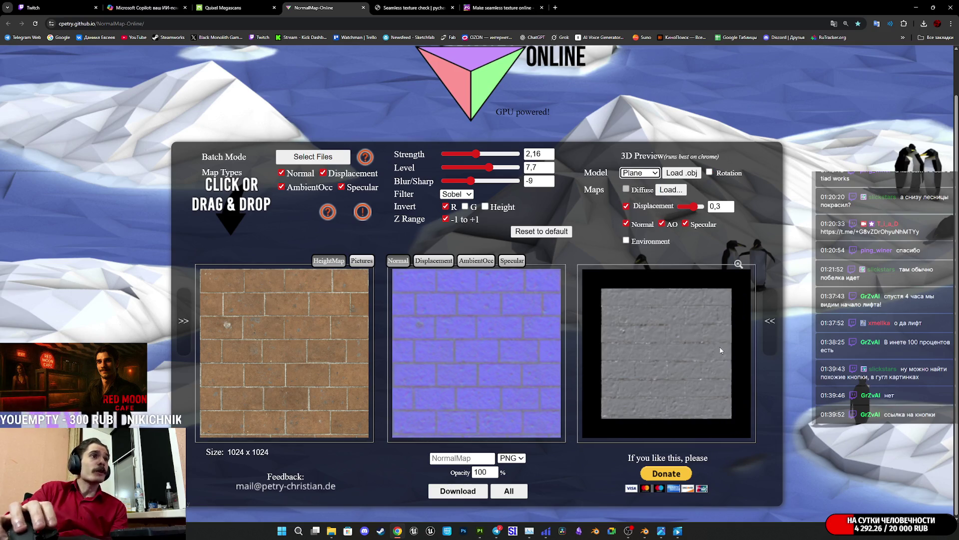
mouse_move(684, 354)
mouse_down()
mouse_move(684, 337)
mouse_move(674, 347)
mouse_up()
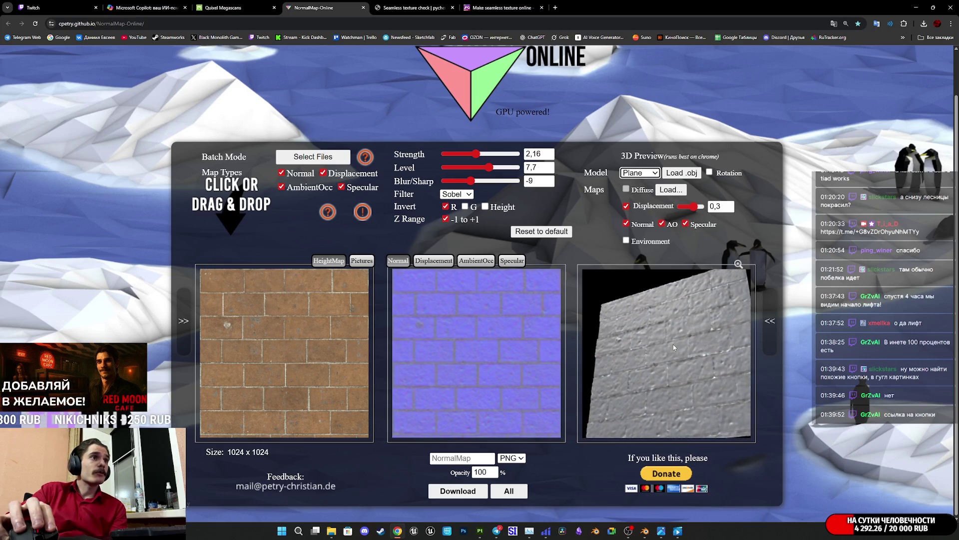
click(663, 224)
click(686, 223)
click(642, 206)
mouse_move(680, 323)
mouse_down()
mouse_move(682, 335)
mouse_move(686, 315)
mouse_move(679, 330)
mouse_move(695, 335)
mouse_move(669, 349)
mouse_move(685, 324)
mouse_up()
click(465, 492)
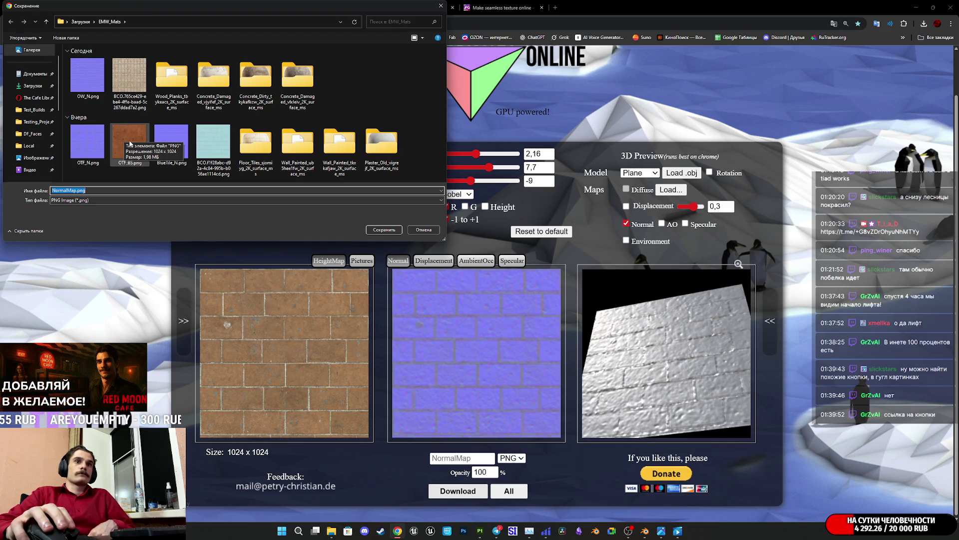
- Save the normal map as OW2_N.png in the EMW_Mats folder
click(128, 148)
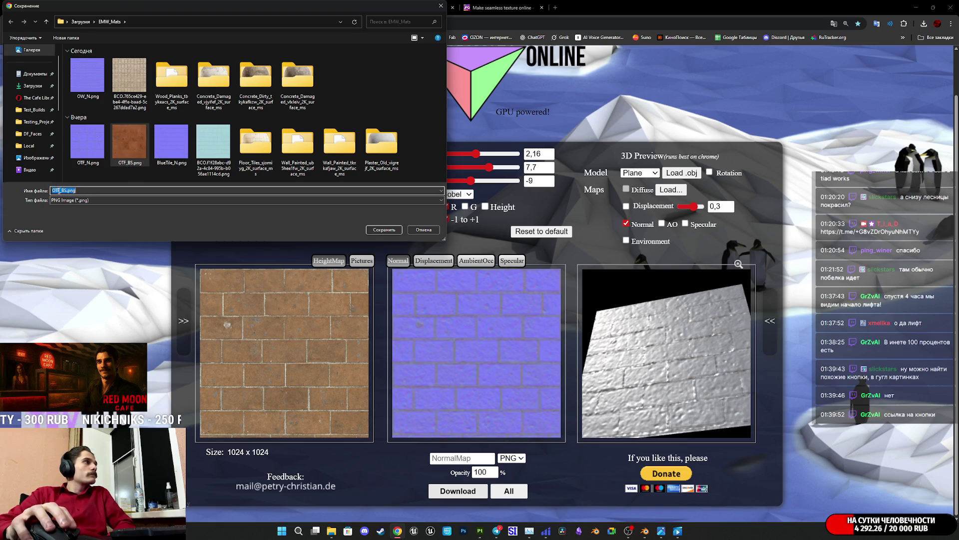
click(158, 190)
key(Home)
key(Delete)
key(Delete)
key(Delete)
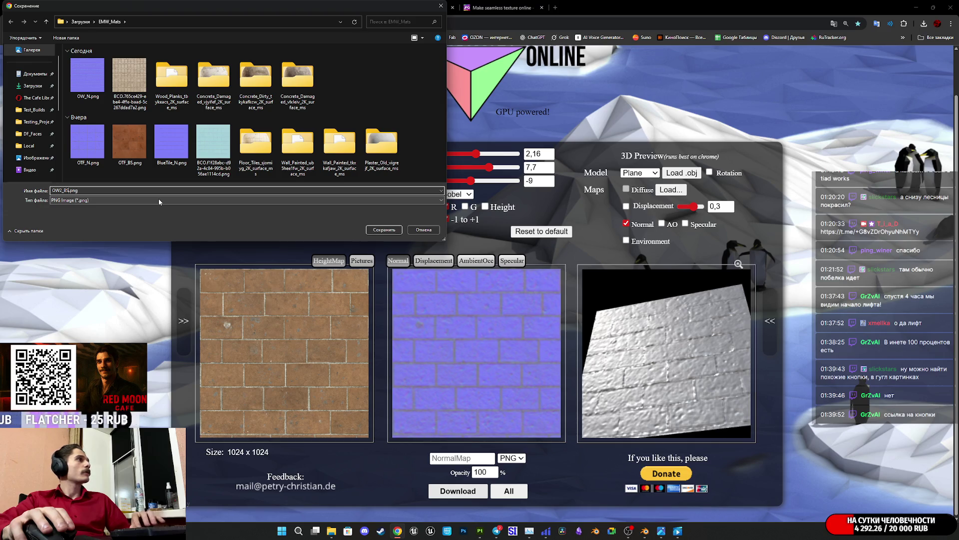
text(N)
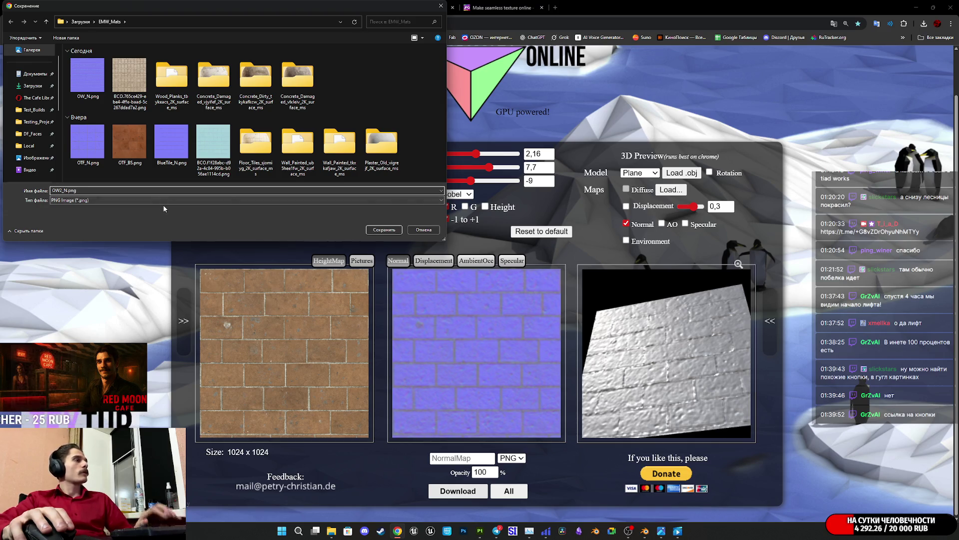
key(Return)
key(super+e)
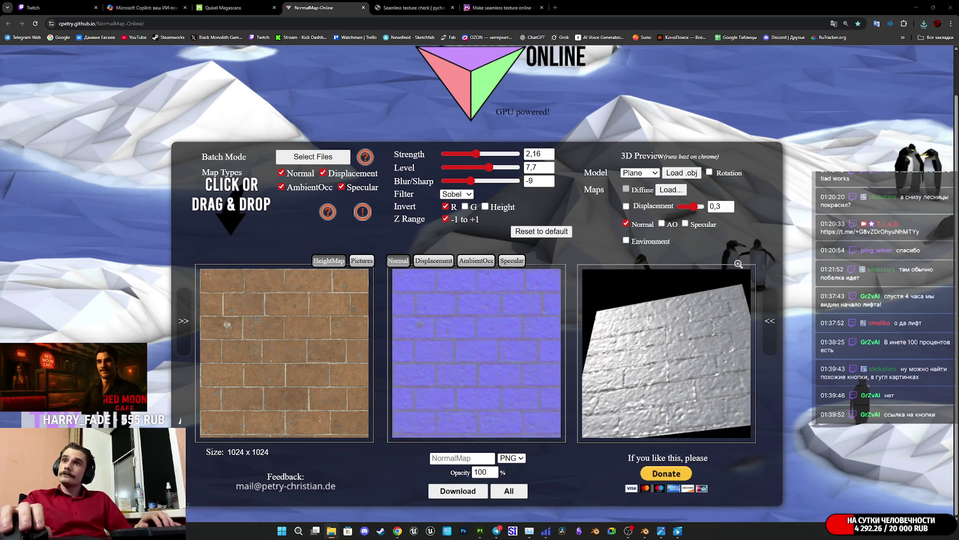
- Look through the checker, texture maker and Megascans tabs, ending back at the Copilot chat
click(409, 7)
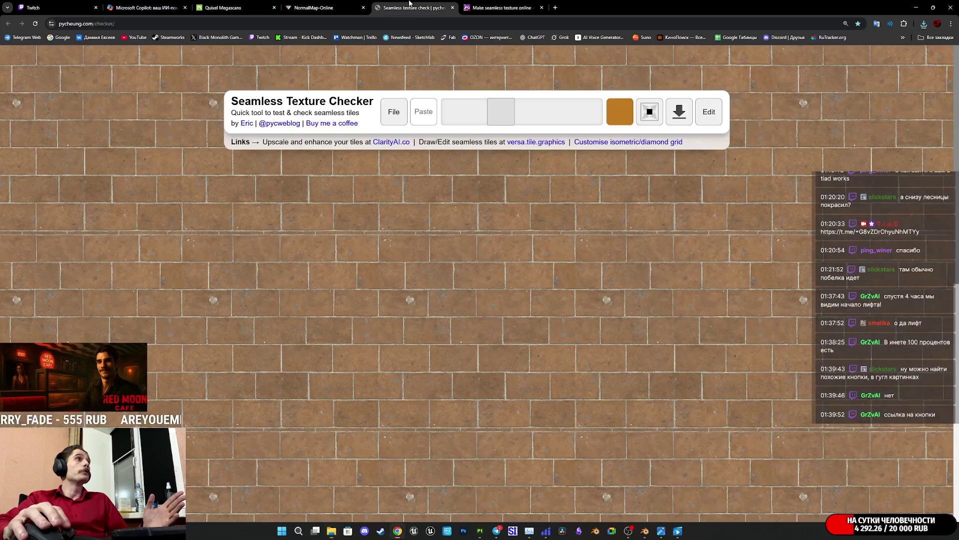
right_click(522, 297)
click(500, 7)
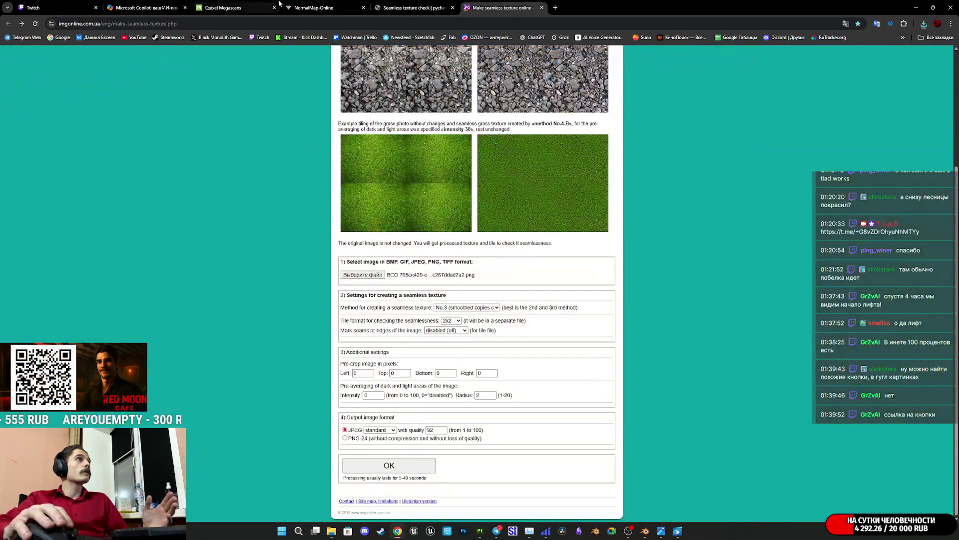
click(259, 5)
click(163, 5)
- Save the Copilot brick image as OW2_BC.png beside OW2_N.png, then return to Painter
right_click(472, 241)
click(499, 270)
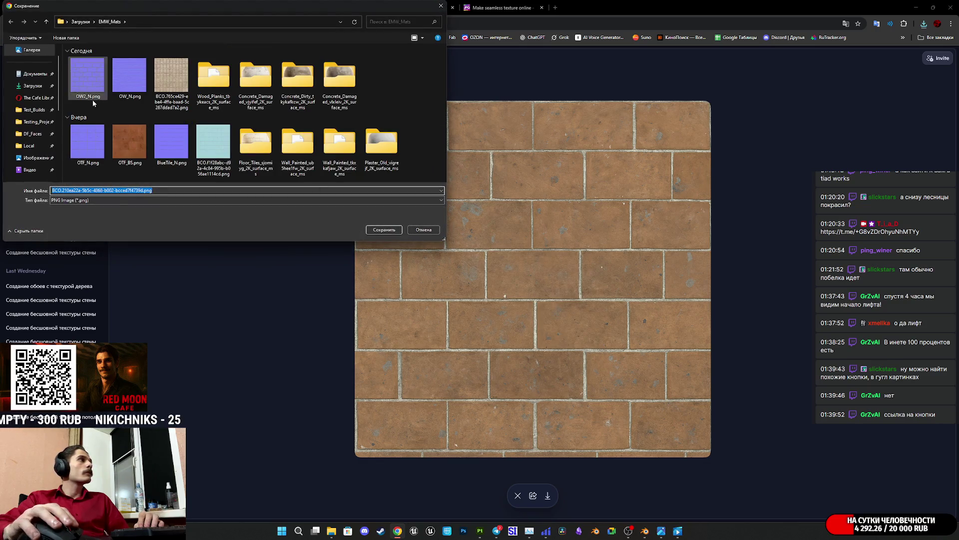
click(90, 101)
double_click(68, 189)
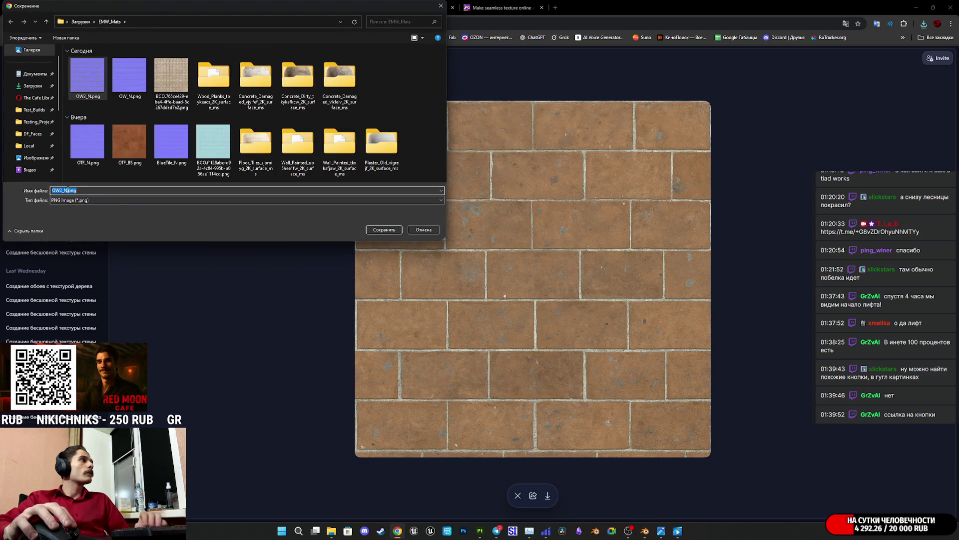
key(BackSpace)
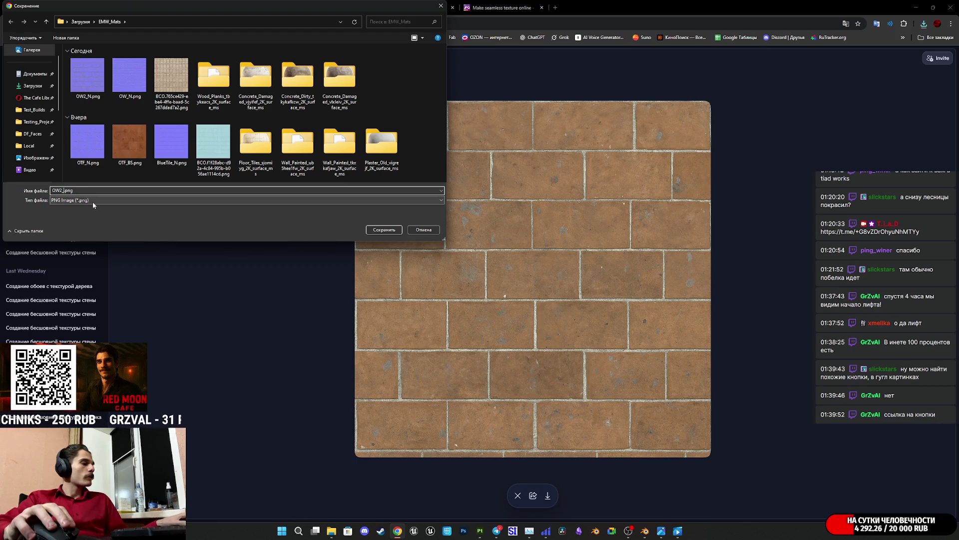
text(BC)
click(384, 229)
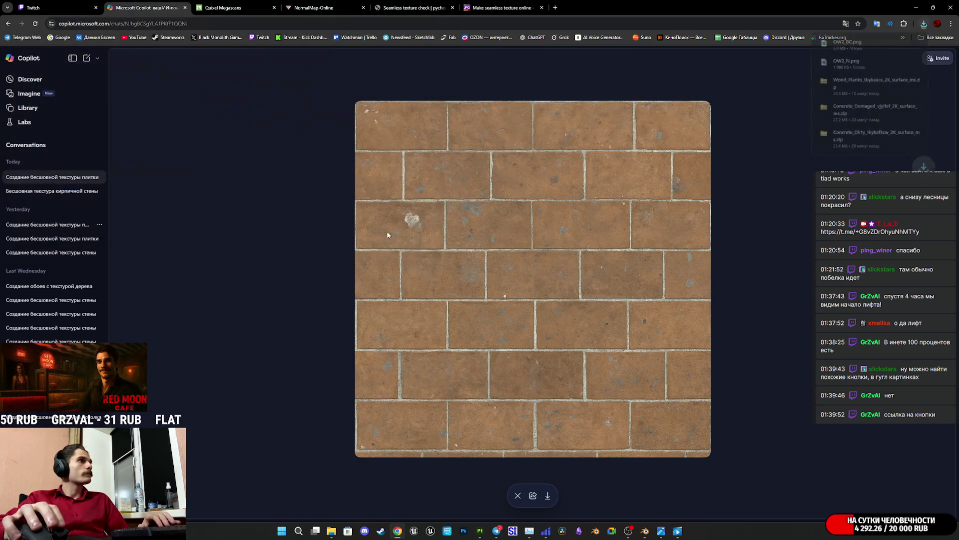
click(480, 531)
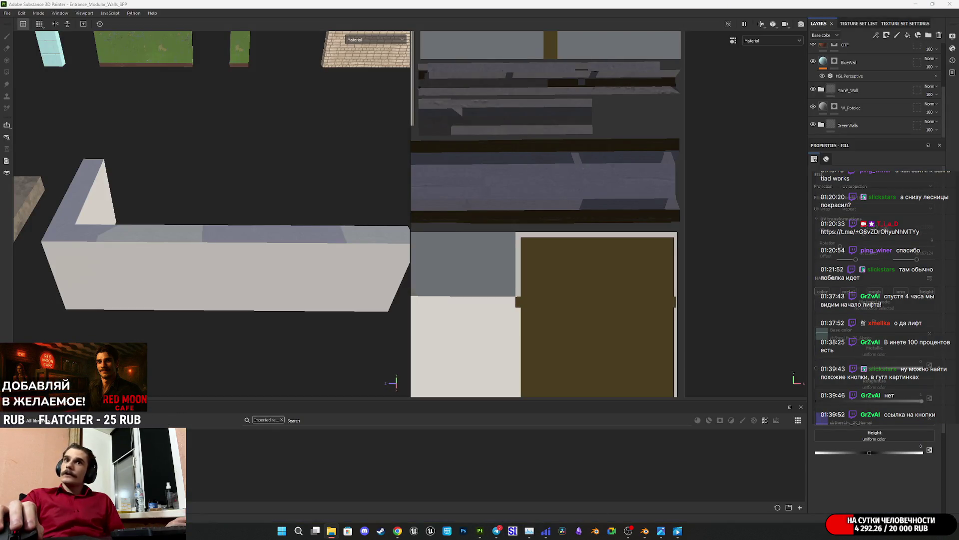
- Import OW2_BC and OW2_N into the shelf as textures
drag(480, 531, 590, 464)
click(575, 189)
click(588, 213)
click(575, 201)
click(588, 224)
click(587, 358)
click(559, 372)
click(534, 367)
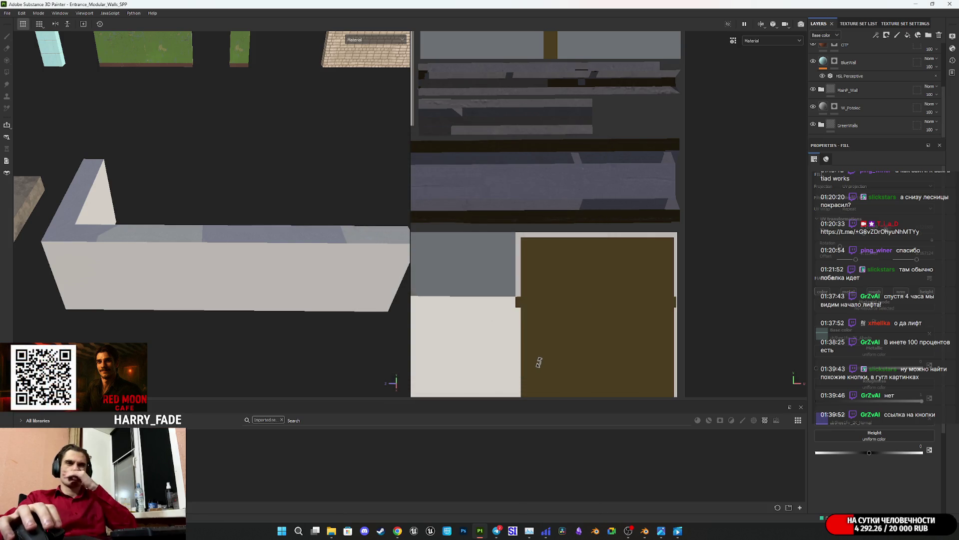
- Add Fill layer 5 with Metallic off, OW2_BC as Base color, and a black mask
scroll(879, 89, up, 3)
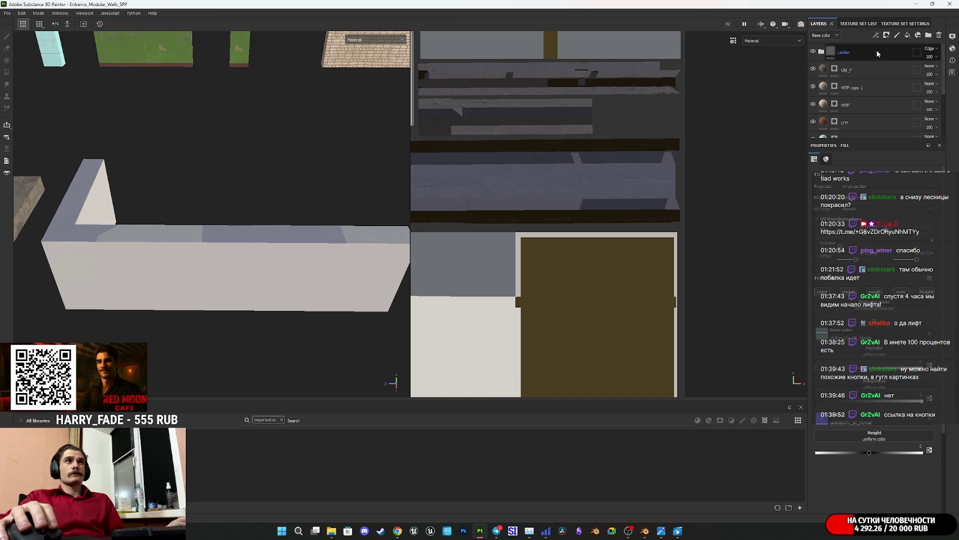
click(910, 45)
click(929, 36)
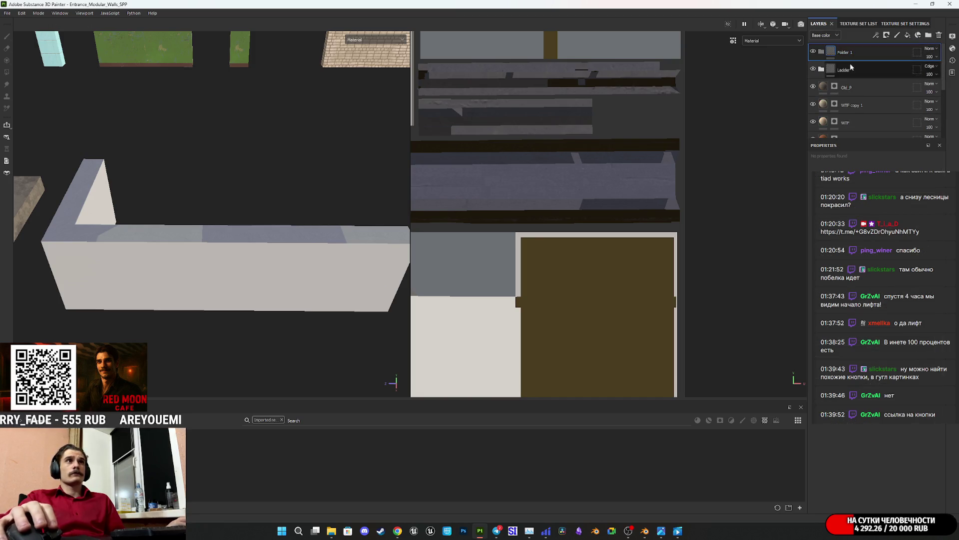
click(939, 35)
click(908, 36)
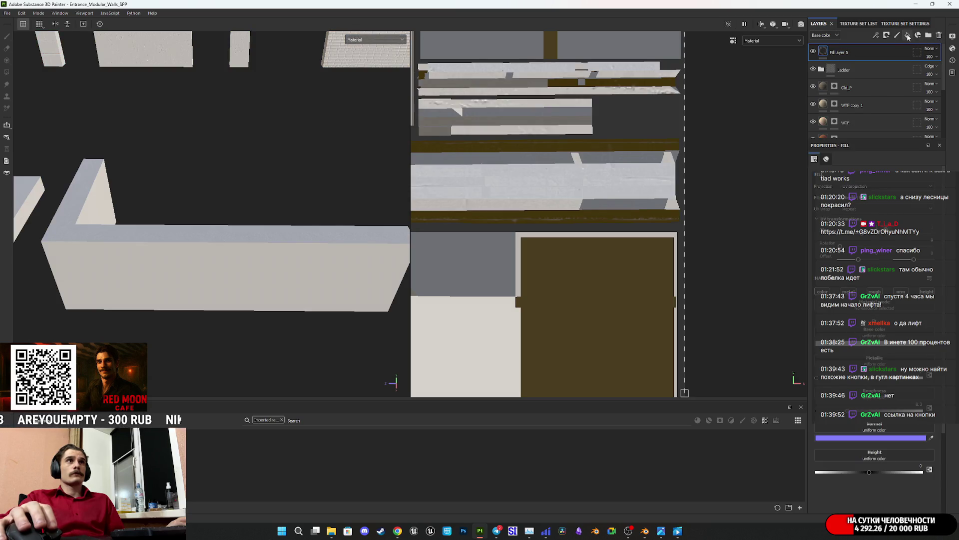
click(848, 292)
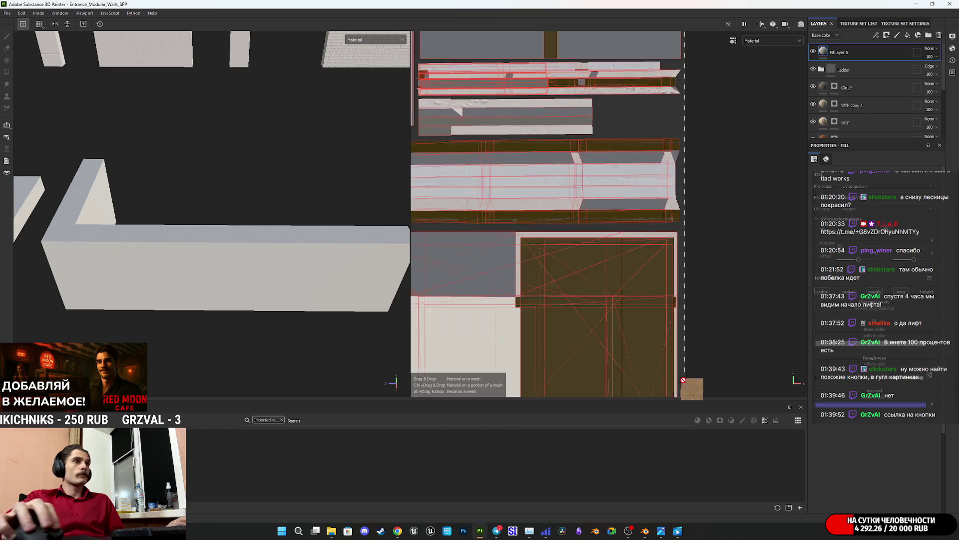
click(859, 345)
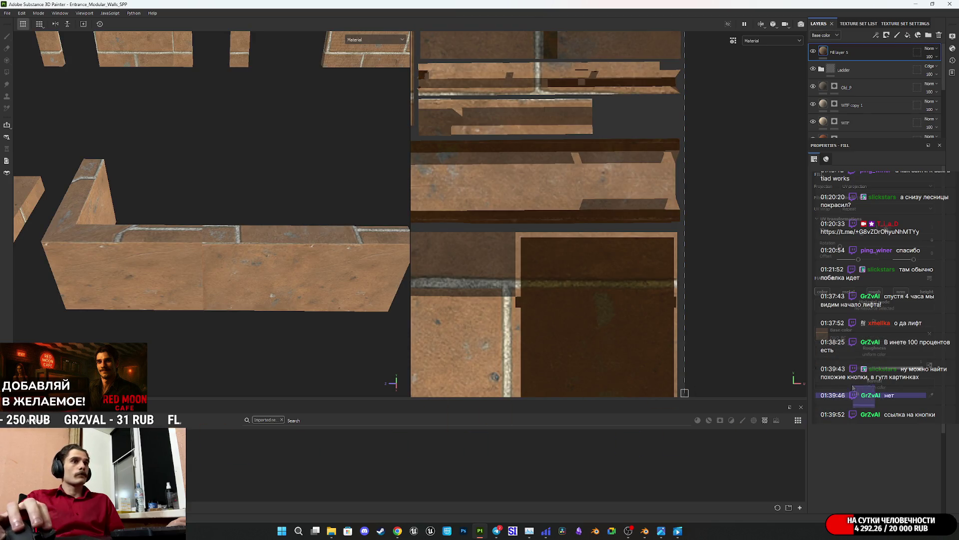
click(867, 68)
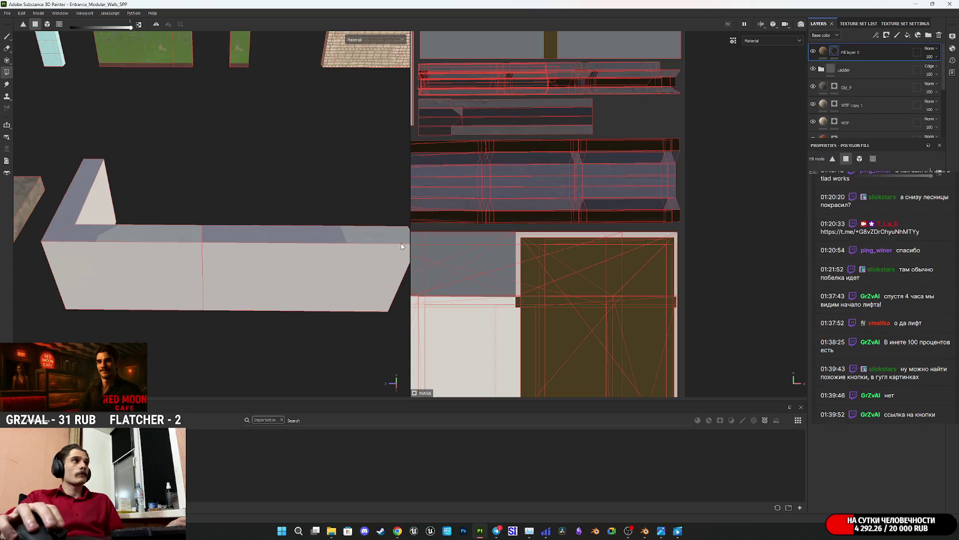
- Polygon-fill the long wall's faces and shrink the UV area onto the atlas's brick cell
click(268, 281)
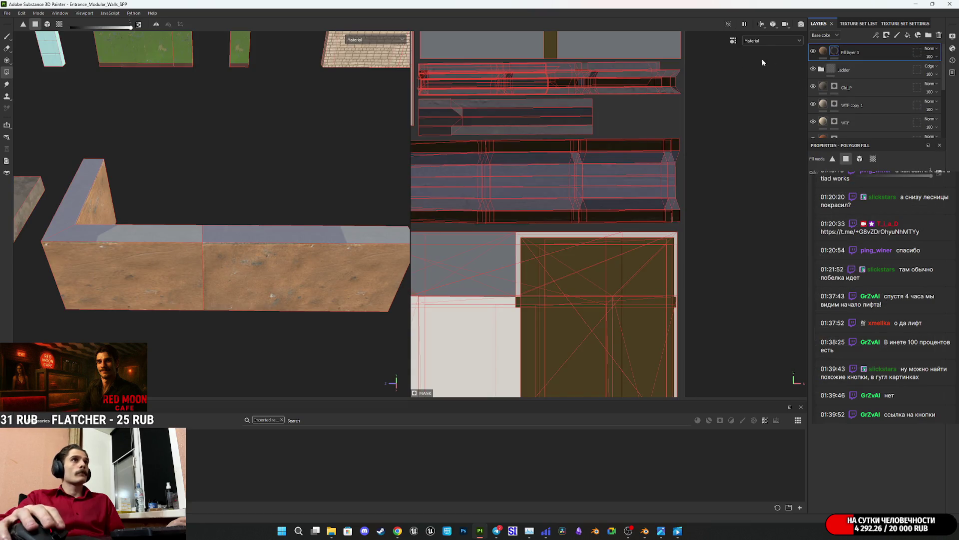
click(823, 52)
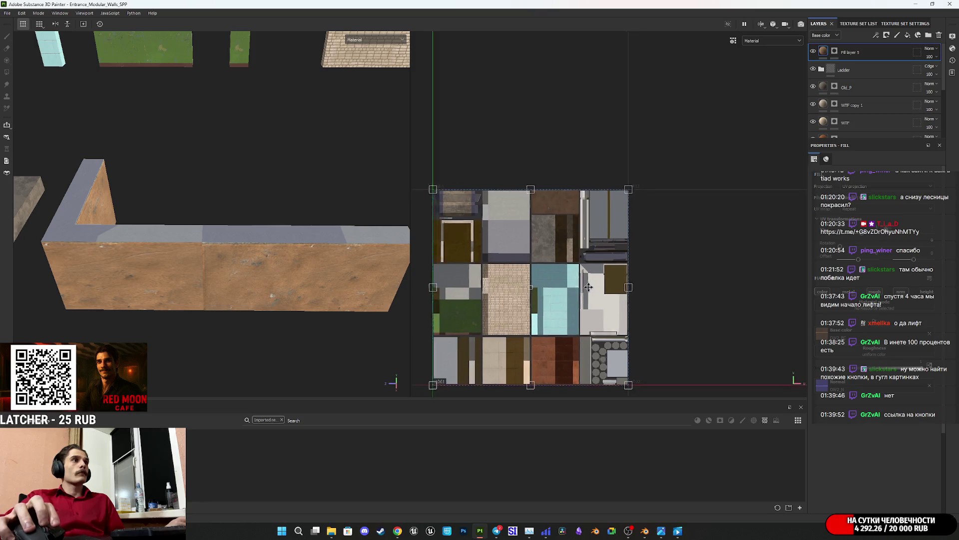
middle_drag(584, 291, 665, 251)
key(shift)
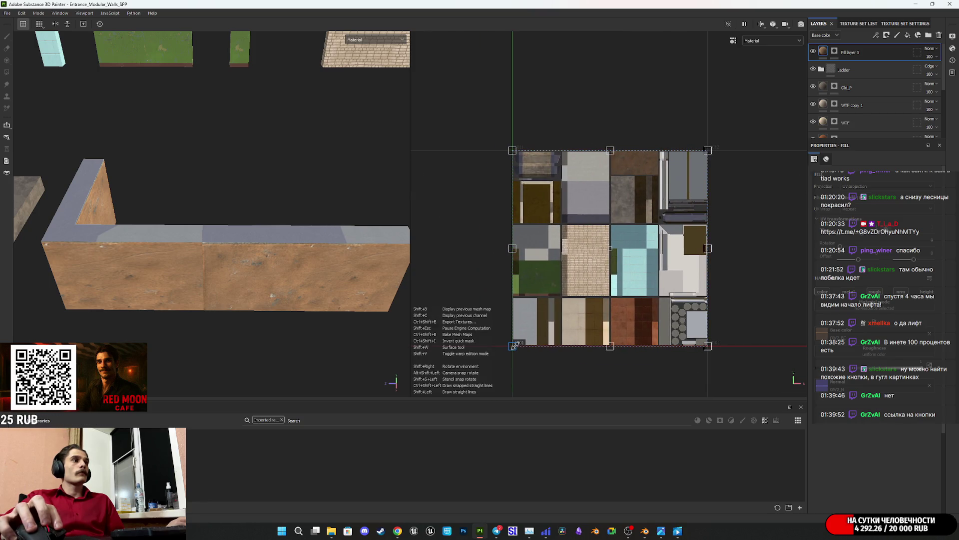
mouse_move(513, 345)
mouse_down()
mouse_move(630, 259)
mouse_move(721, 216)
mouse_up()
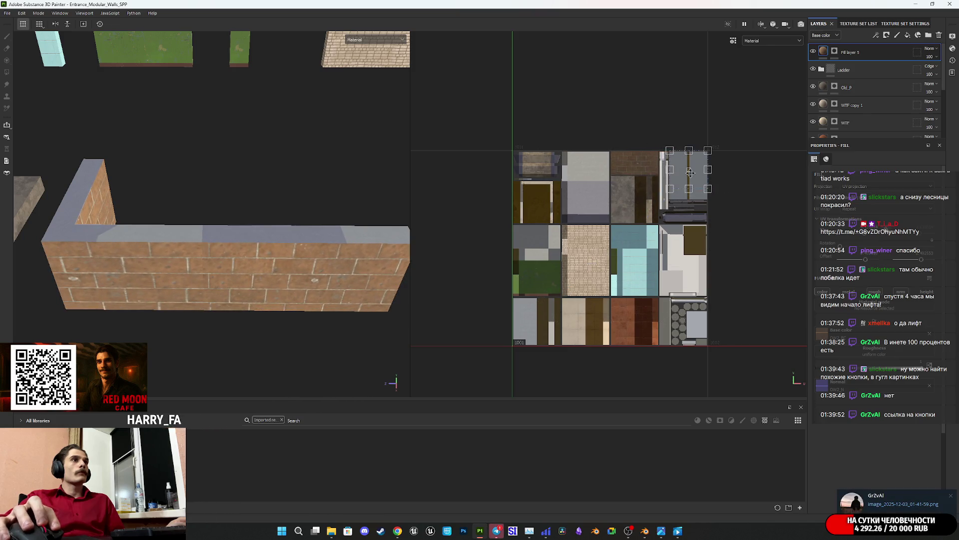
scroll(615, 164, up, 3)
scroll(679, 131, up, 2)
middle_drag(679, 131, 550, 165)
drag(540, 250, 525, 269)
- Adjust the texture area's top and bottom edges so the bricks tile cleanly across the wall
scroll(525, 270, up, 2)
drag(578, 308, 577, 231)
drag(601, 200, 597, 259)
mouse_move(238, 285)
alt+mouse_down()
mouse_move(257, 267)
mouse_move(193, 203)
mouse_move(170, 210)
alt+mouse_up()
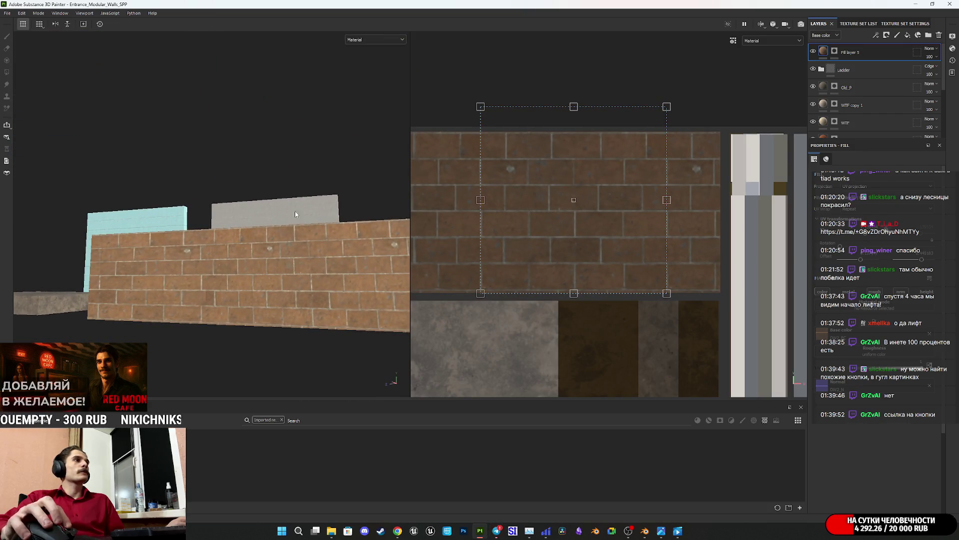
drag(574, 106, 573, 131)
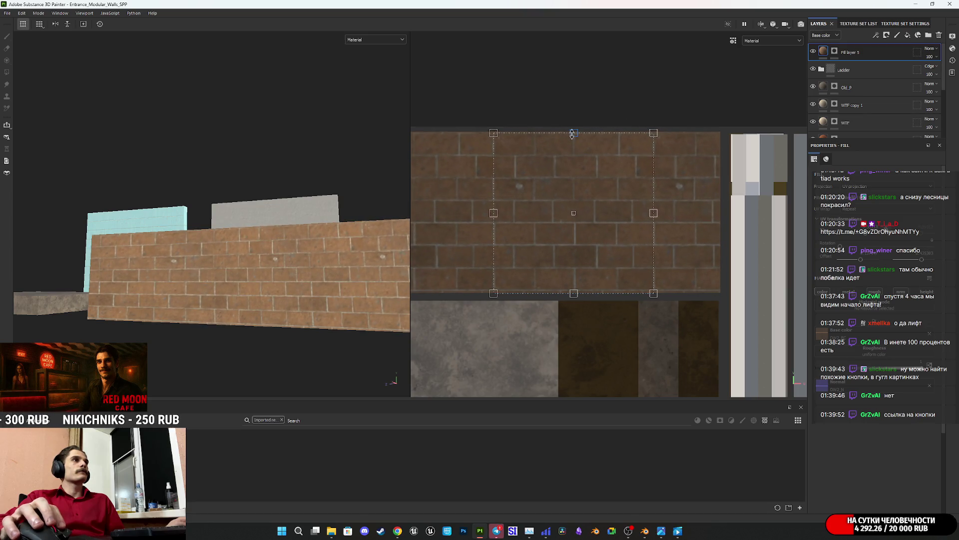
scroll(554, 187, down, 3)
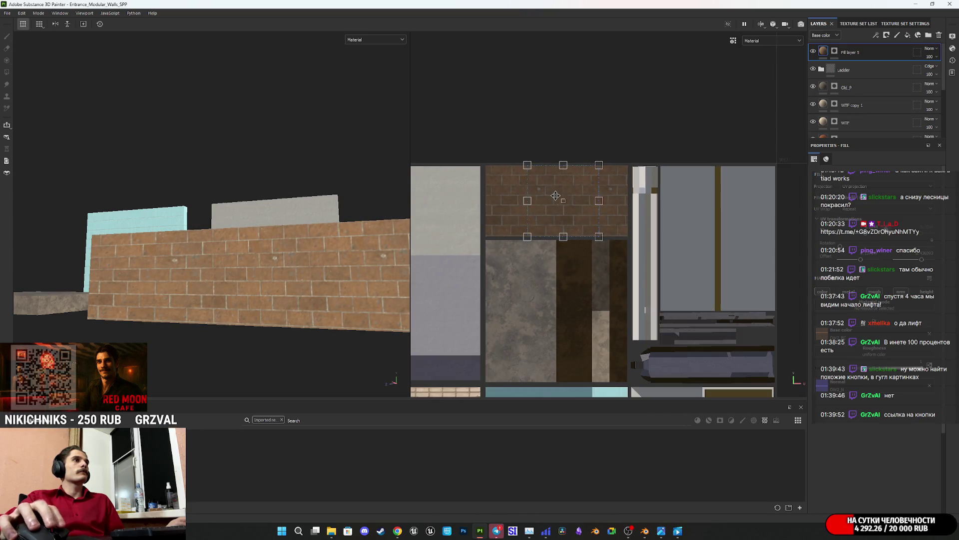
scroll(529, 140, up, 2)
scroll(593, 245, up, 2)
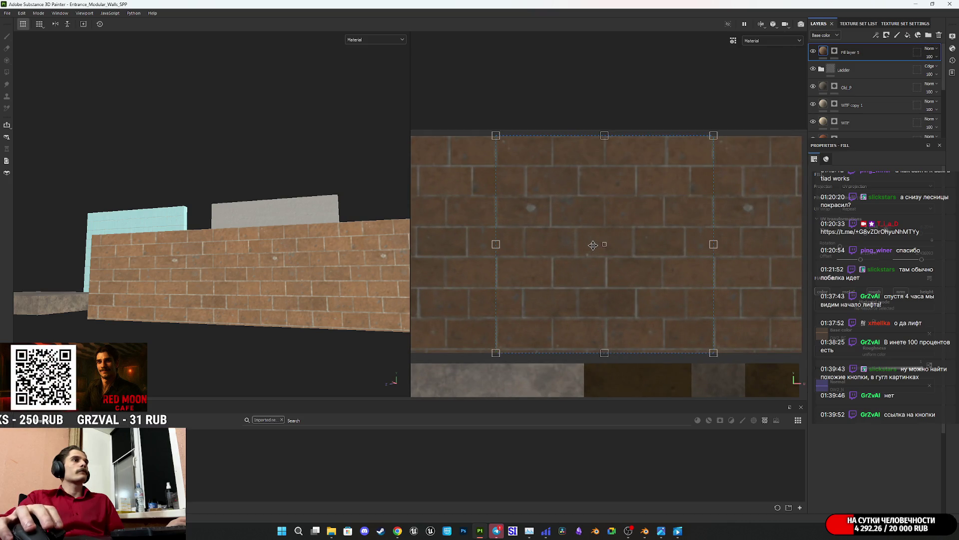
mouse_move(661, 530)
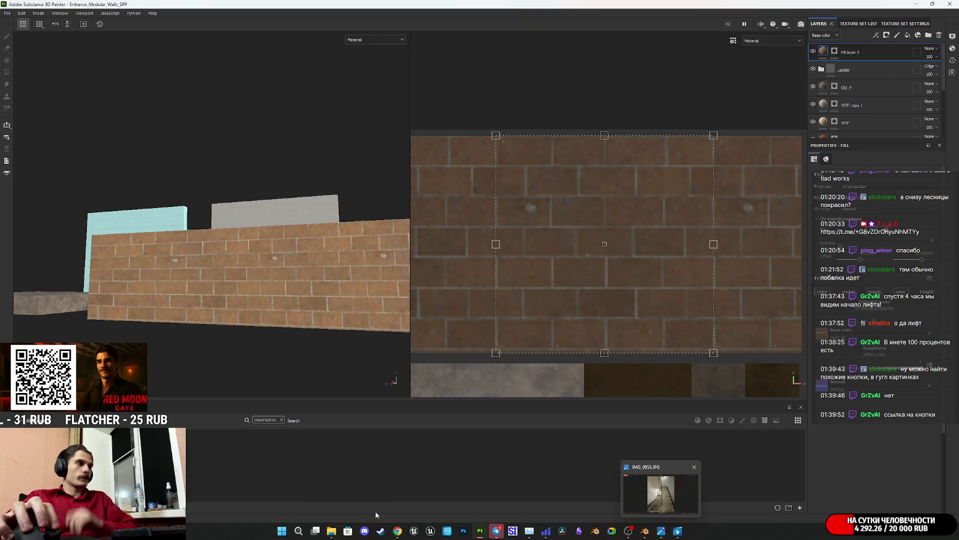
mouse_move(332, 530)
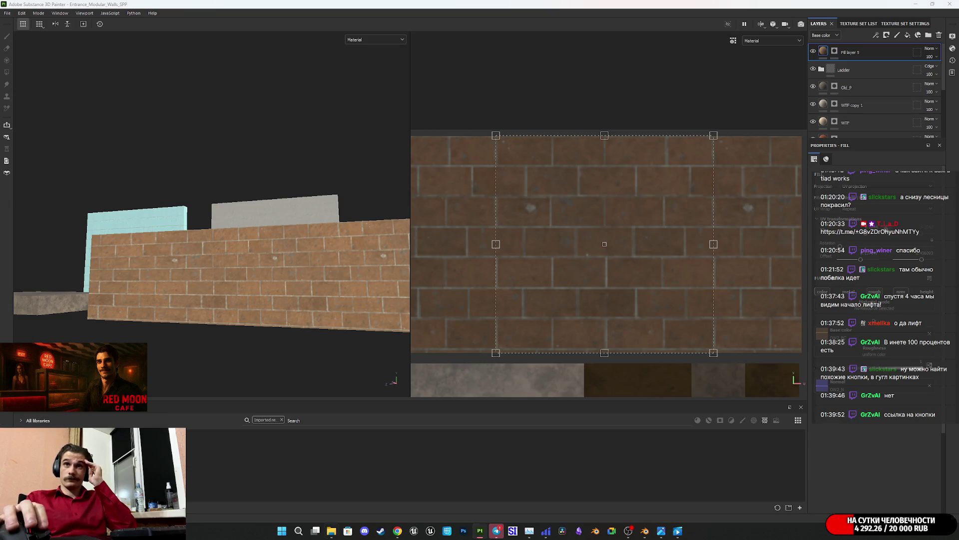
click(661, 530)
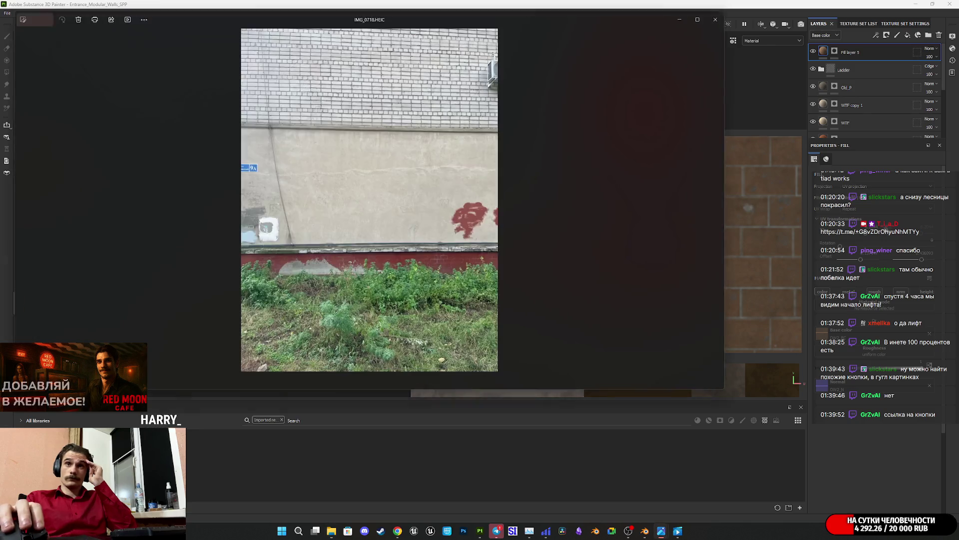
double_click(430, 262)
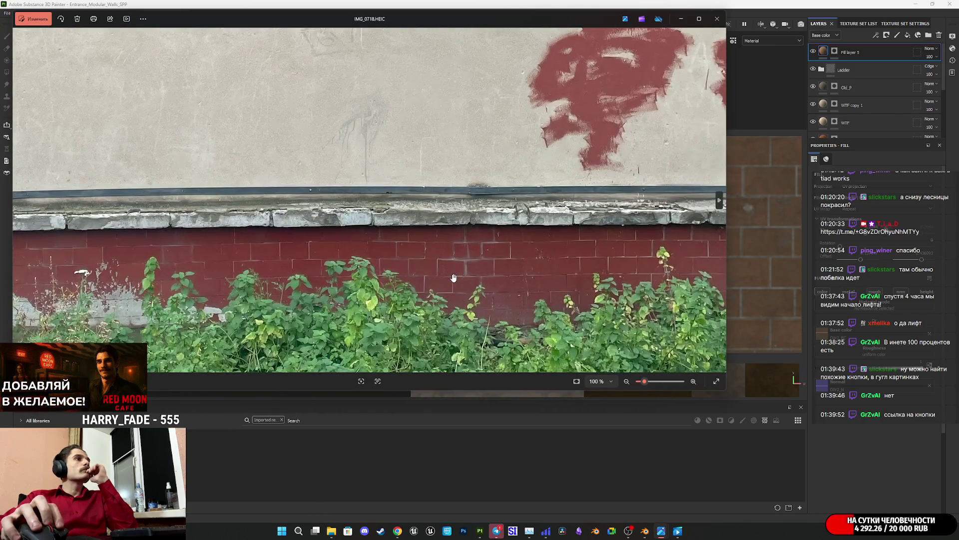
click(718, 20)
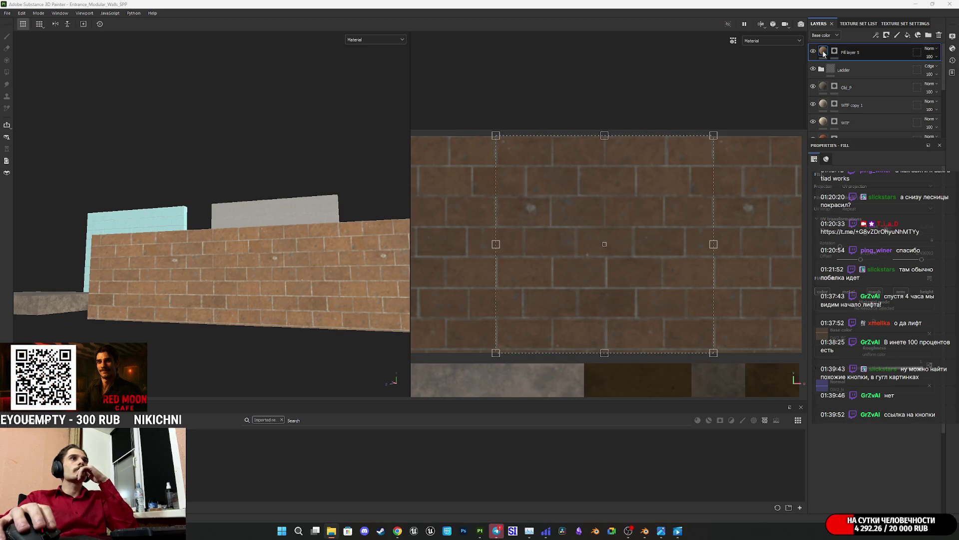
- Add a Color Match filter to Fill layer 5 with variation off and a dark red target
right_click(824, 53)
click(861, 203)
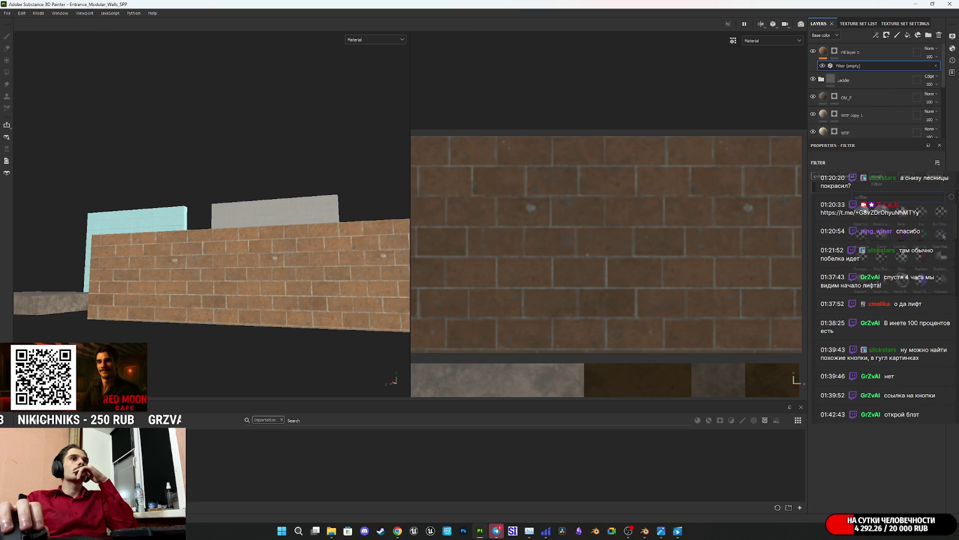
click(943, 236)
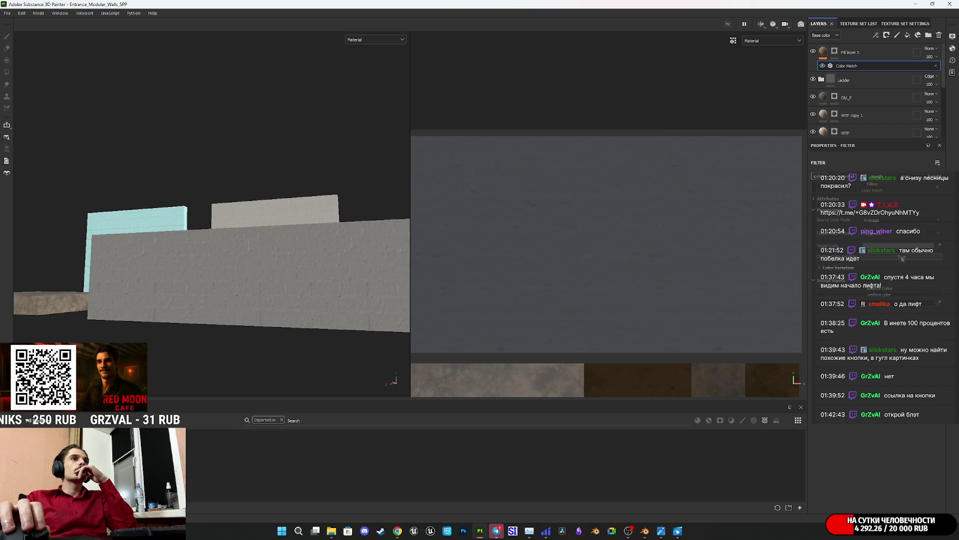
click(902, 258)
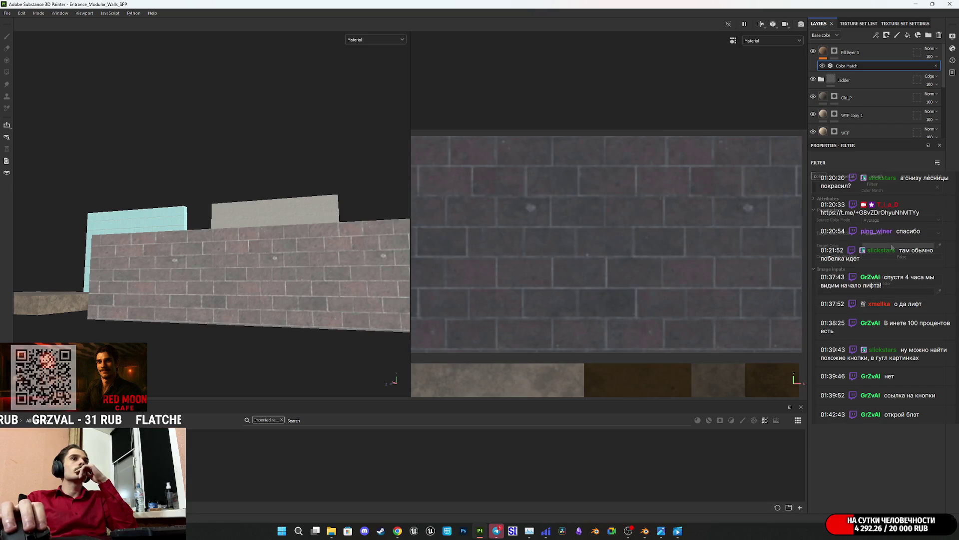
click(899, 245)
click(882, 314)
click(891, 313)
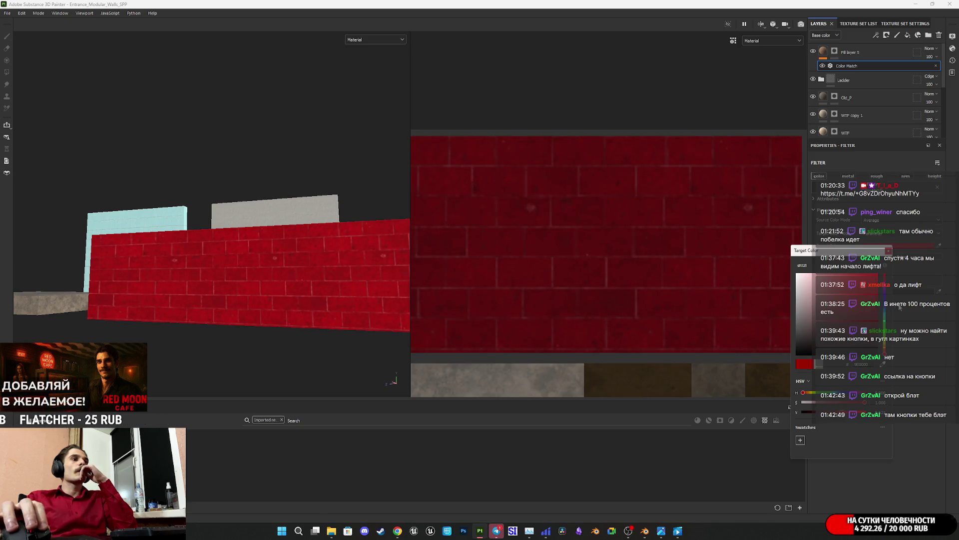
- Mute the target red to a duller tone and adjust the Color Match mode to keep brick detail
mouse_move(663, 536)
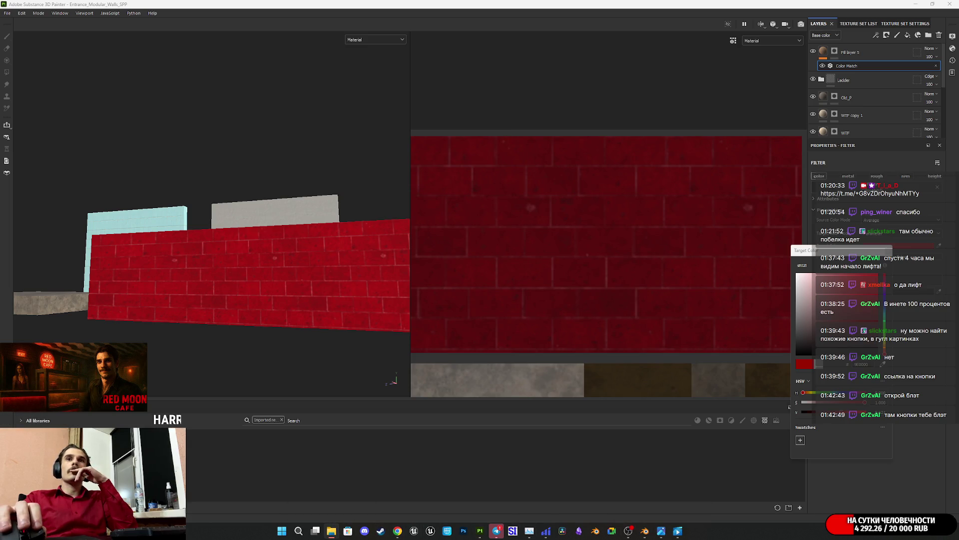
drag(550, 38, 950, 226)
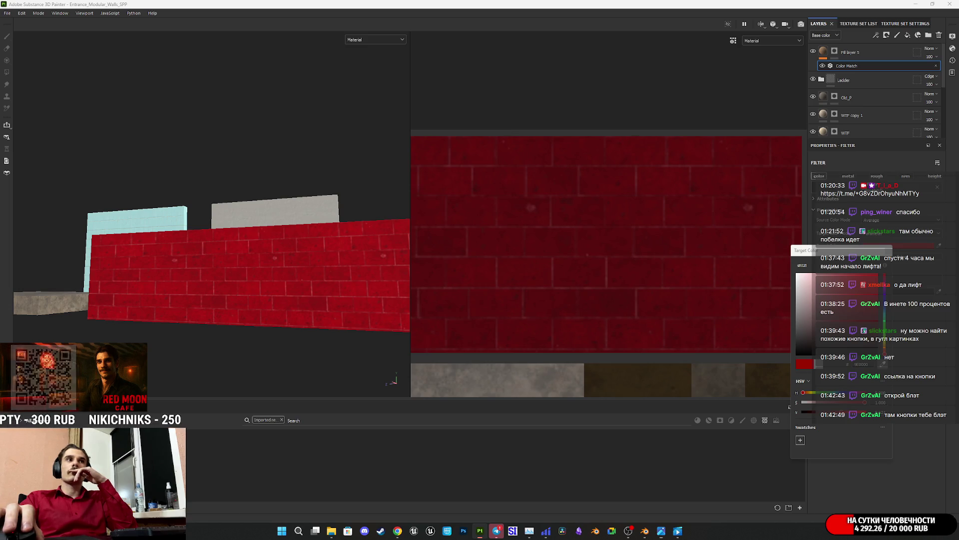
click(844, 316)
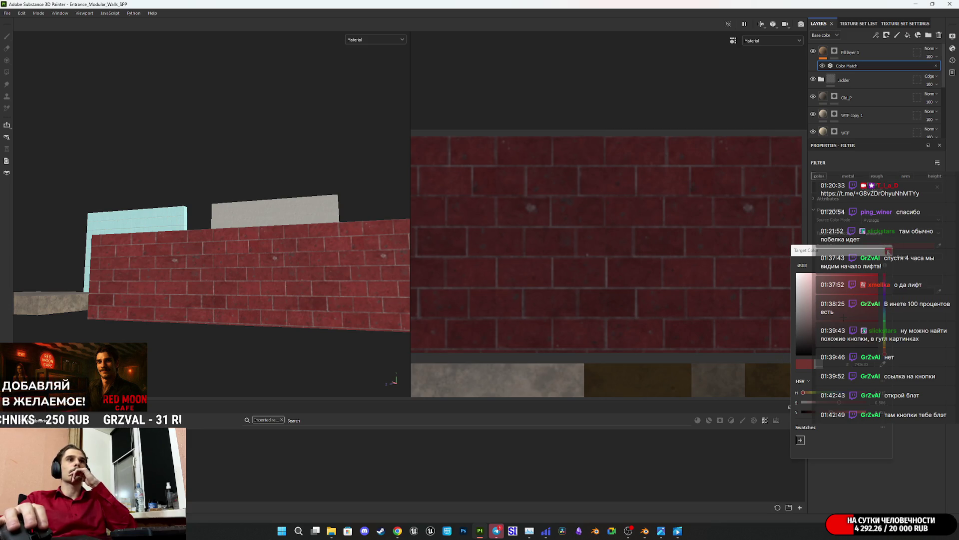
click(913, 265)
click(915, 258)
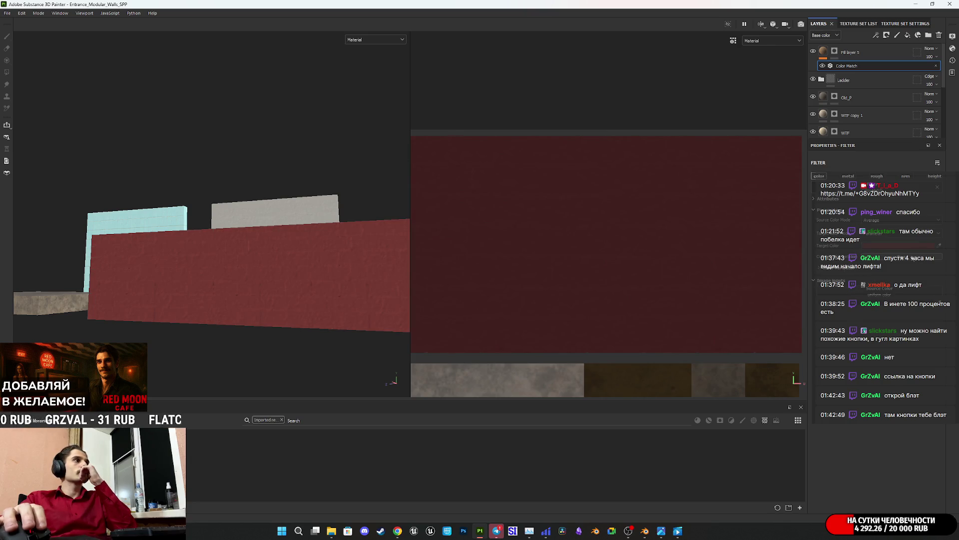
mouse_move(283, 290)
alt+mouse_down()
mouse_move(350, 290)
mouse_move(265, 281)
mouse_move(330, 272)
alt+mouse_up()
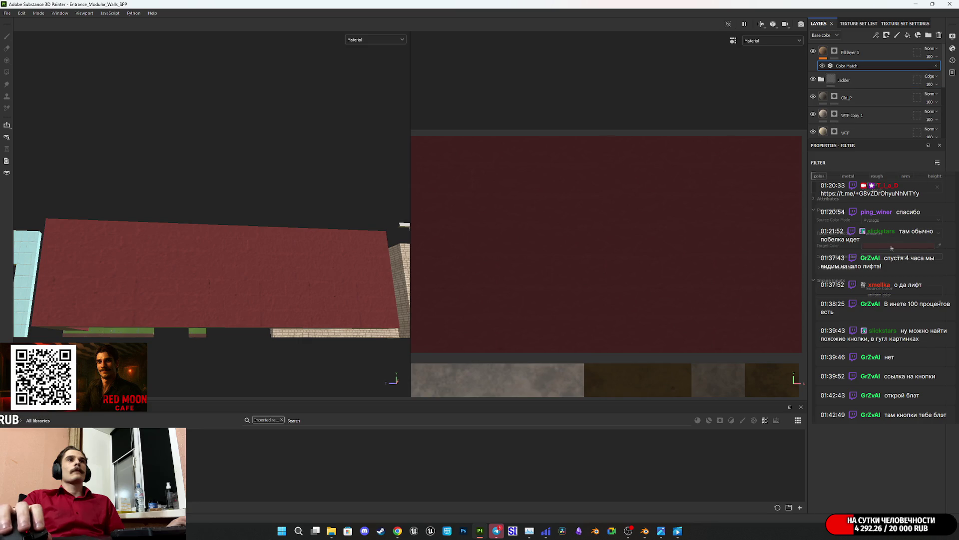
mouse_move(225, 277)
alt+mouse_down()
mouse_move(243, 297)
mouse_move(232, 288)
mouse_move(264, 295)
alt+mouse_up()
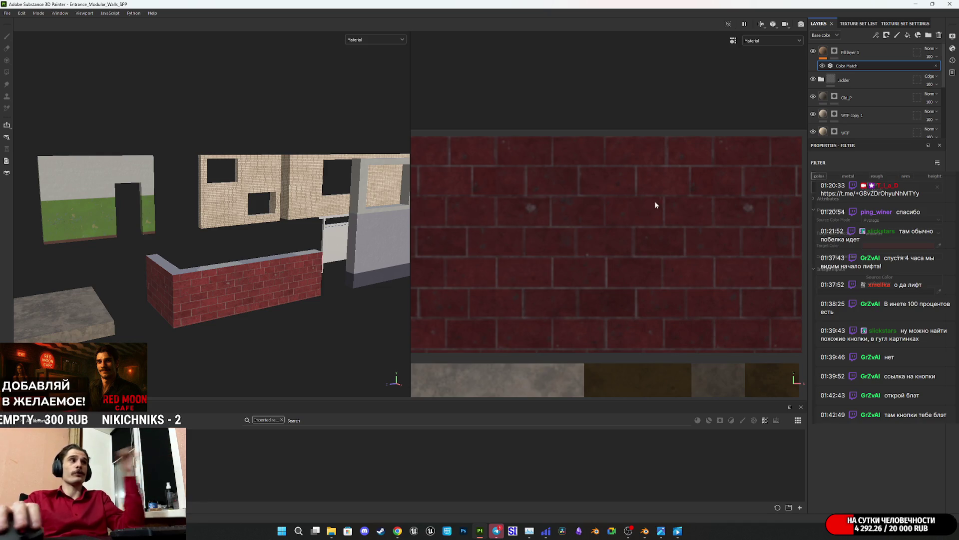
scroll(244, 280, up, 10)
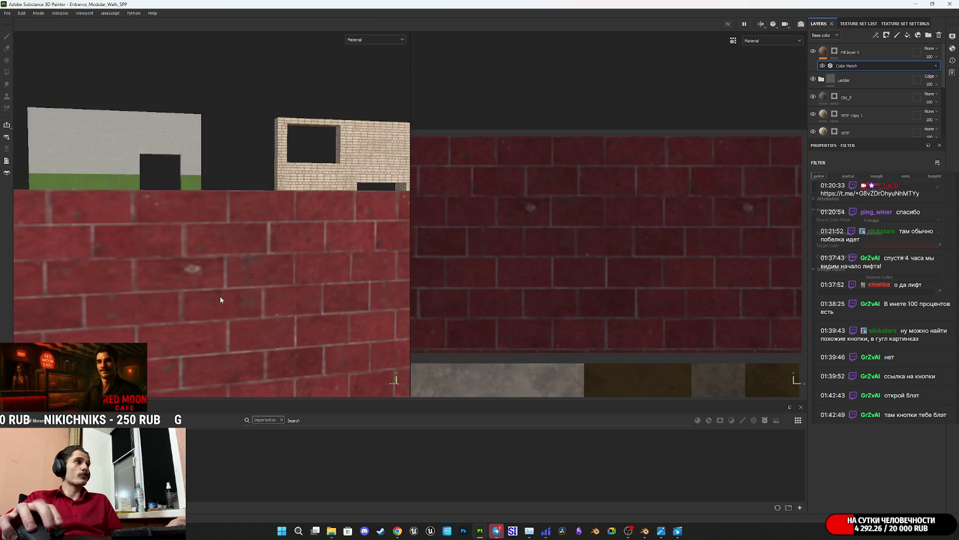
scroll(220, 296, down, 5)
mouse_move(184, 310)
alt+mouse_down()
mouse_move(233, 270)
mouse_move(214, 274)
mouse_move(266, 277)
alt+mouse_up()
scroll(257, 276, up, 3)
alt+middle_drag(257, 277, 328, 283)
mouse_move(328, 283)
alt+mouse_down()
mouse_move(131, 313)
mouse_move(122, 305)
mouse_move(278, 274)
mouse_move(323, 243)
mouse_move(403, 253)
mouse_move(390, 269)
mouse_move(424, 283)
mouse_move(305, 307)
alt+mouse_up()
middle_drag(305, 306, 303, 306)
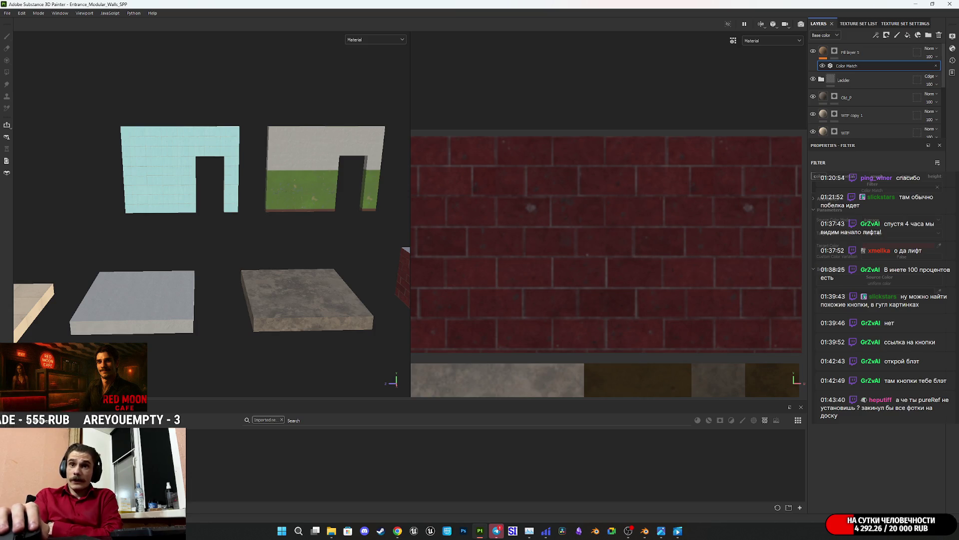
click(496, 530)
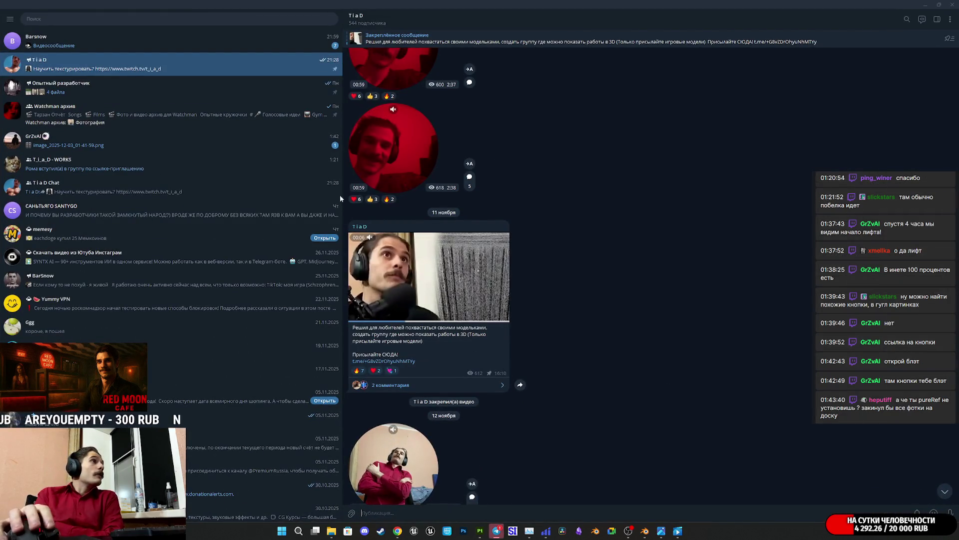
- View the elevator-buttons reference image in the Telegram chat, then minimize Telegram
click(161, 142)
click(380, 484)
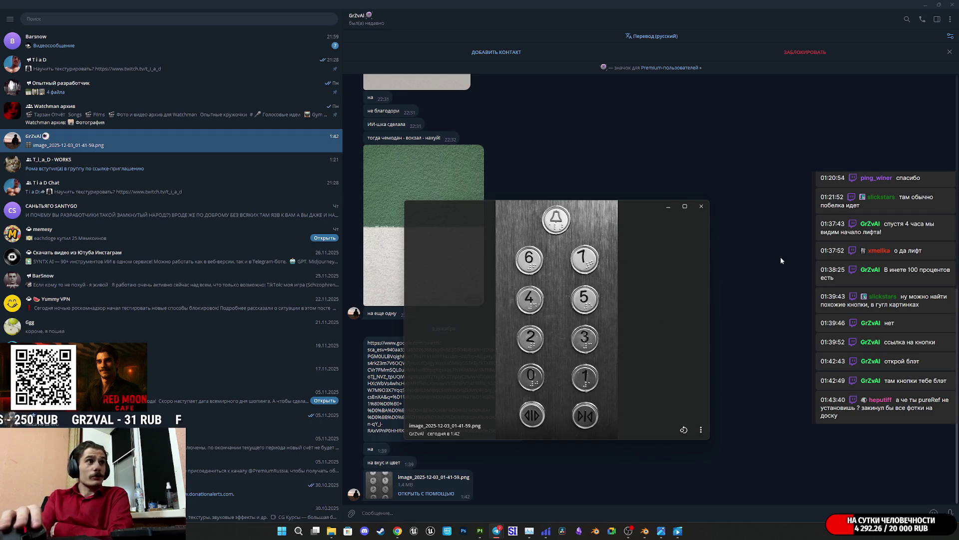
click(702, 208)
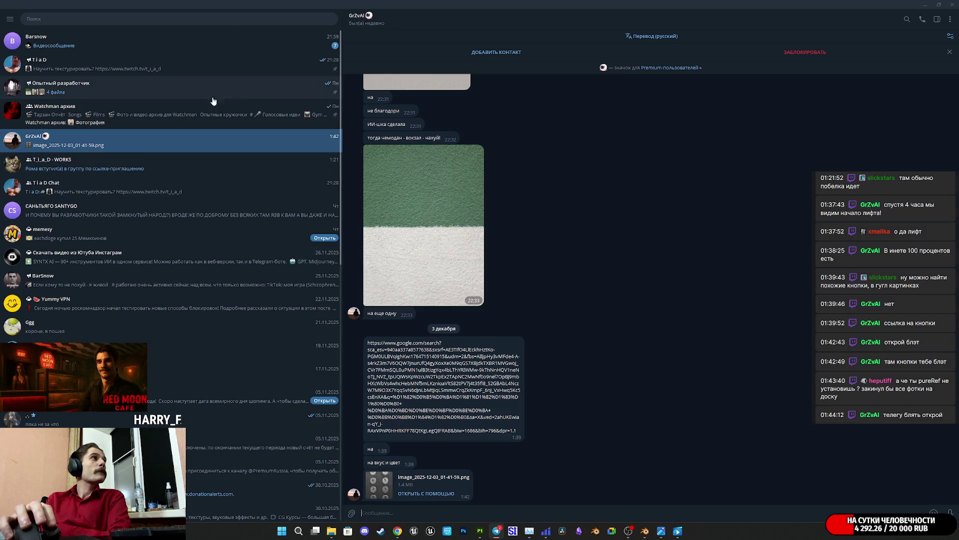
click(923, 3)
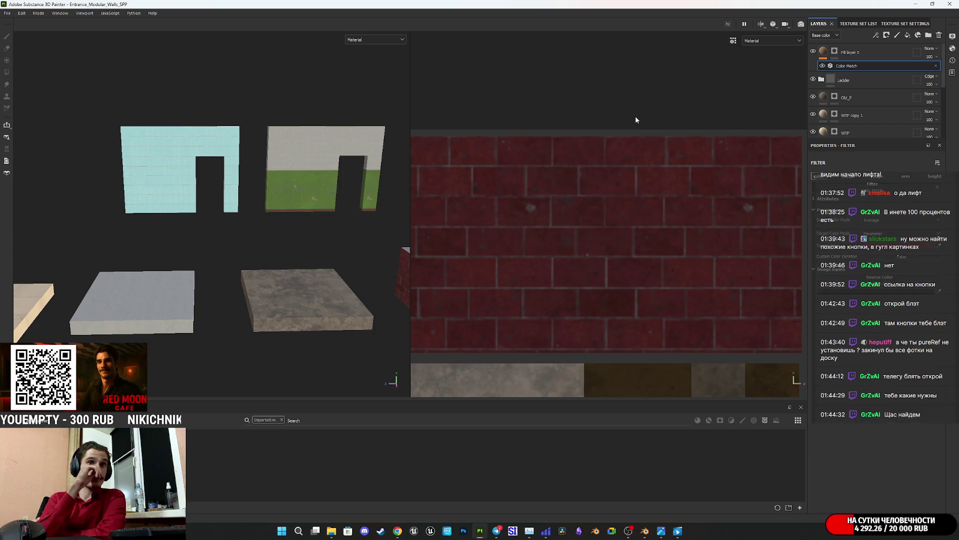
- Check the Entrance Walls checklist in Obsidian, close it, then bring Telegram and the browser forward
click(578, 530)
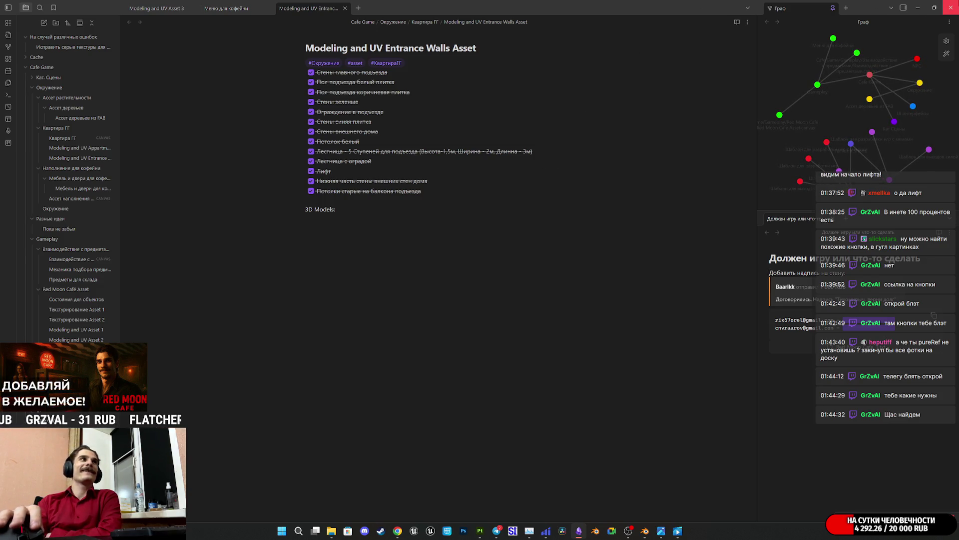
click(951, 7)
click(497, 530)
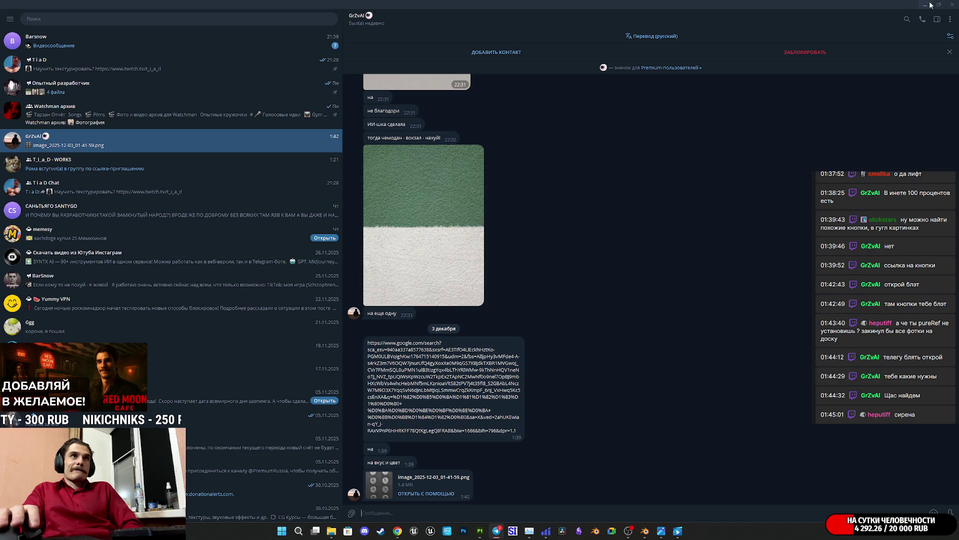
click(496, 531)
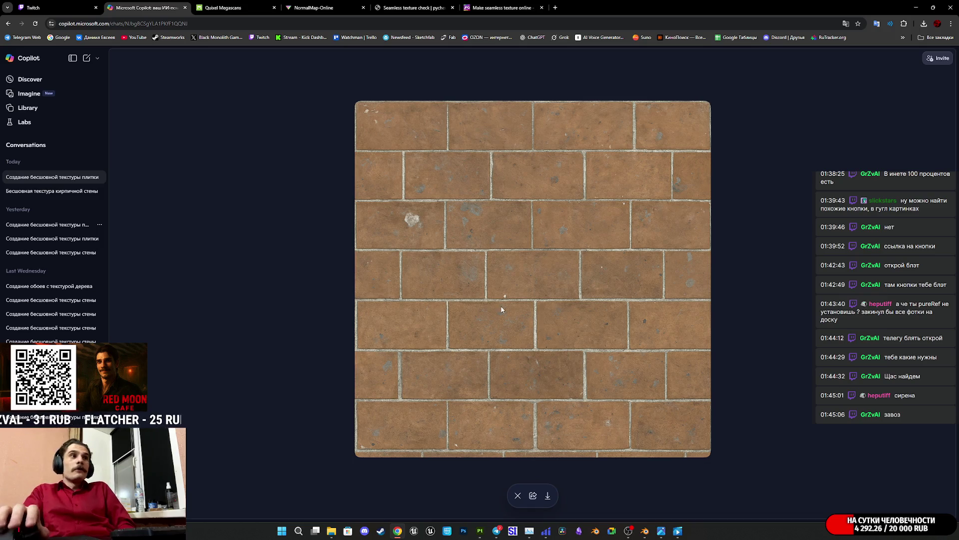
- Look through the Seamless texture check, NormalMap-Online and Megascans tabs, then return to Painter
click(412, 8)
click(304, 6)
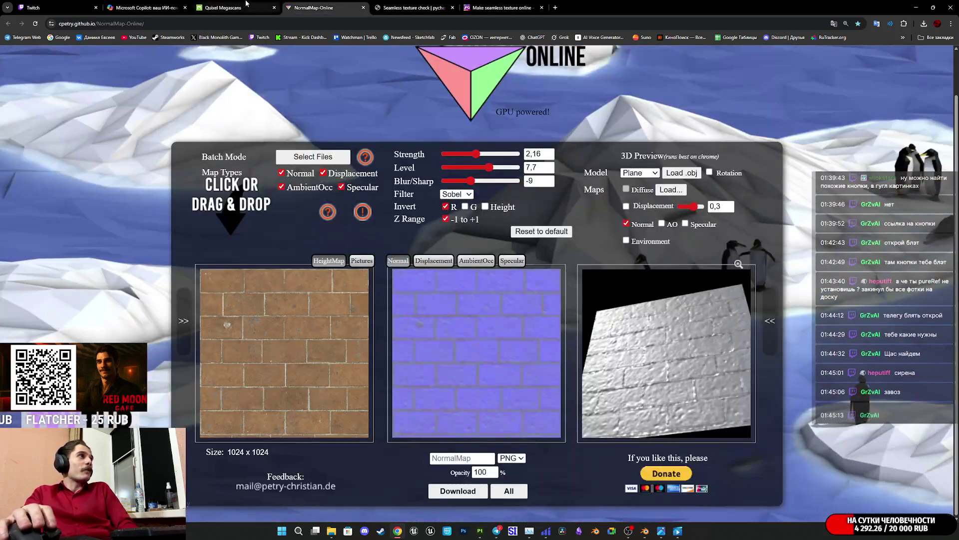
click(243, 4)
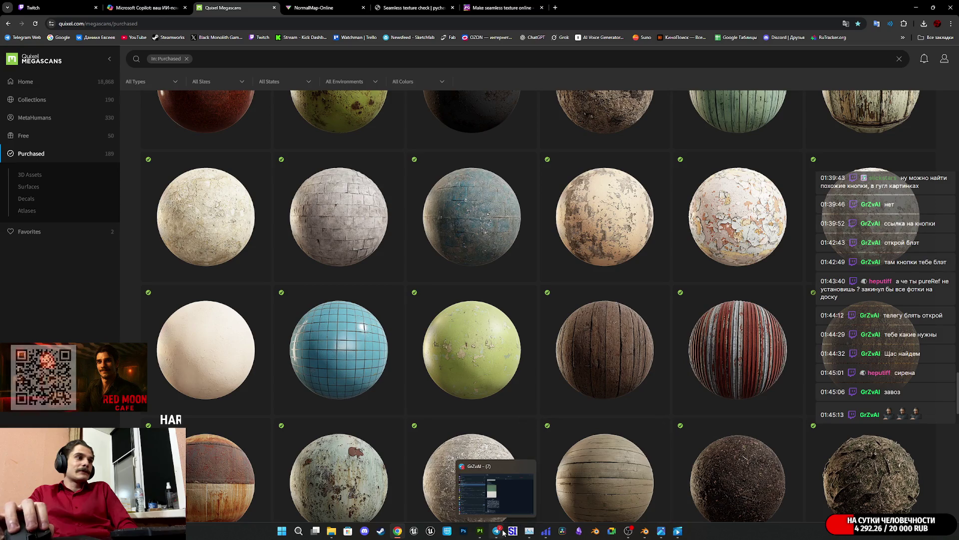
click(481, 533)
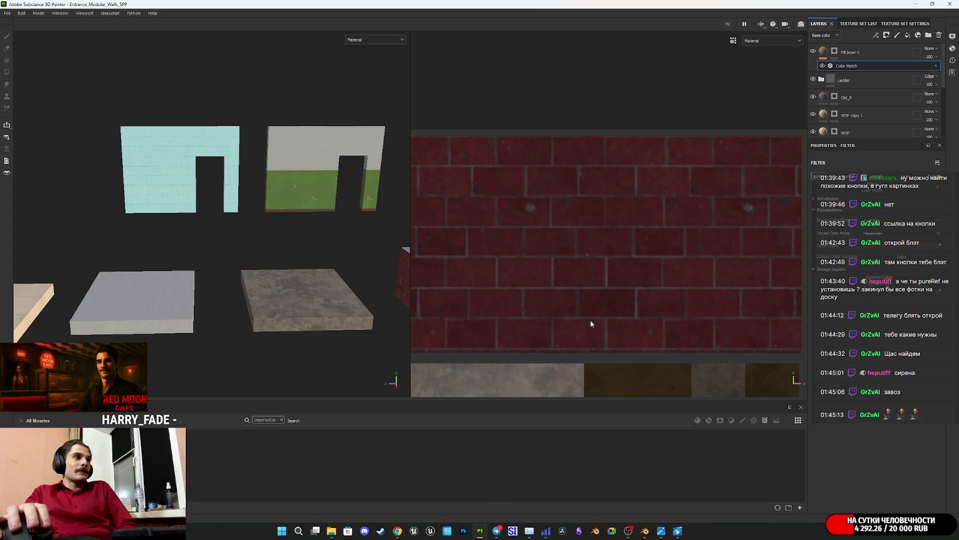
- Orbit and zoom the viewport in on the grey and beige wall models
scroll(260, 308, down, 3)
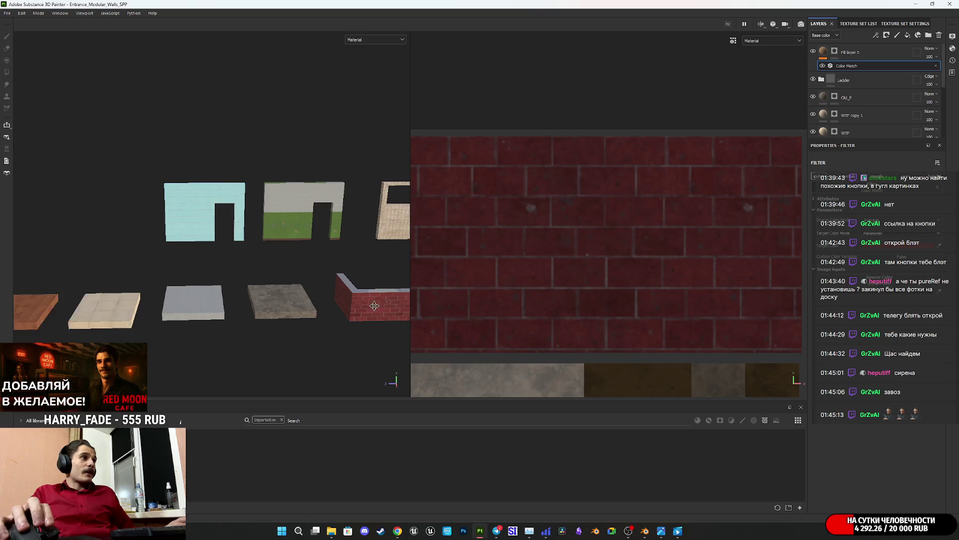
middle_drag(375, 306, 211, 303)
mouse_move(211, 304)
alt+mouse_down()
mouse_move(190, 308)
mouse_move(298, 308)
alt+mouse_up()
scroll(299, 308, down, 3)
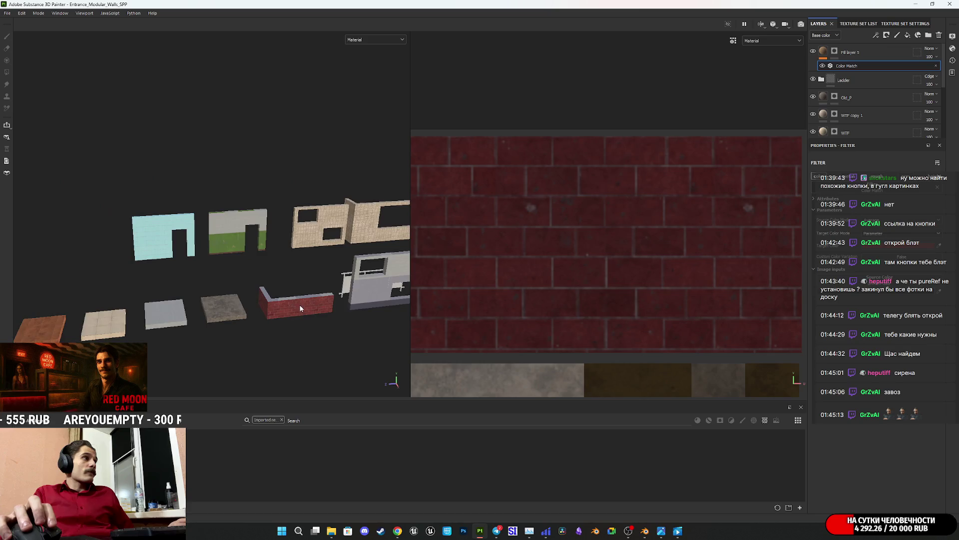
scroll(246, 309, up, 1)
middle_drag(245, 308, 150, 305)
scroll(52, 301, up, 4)
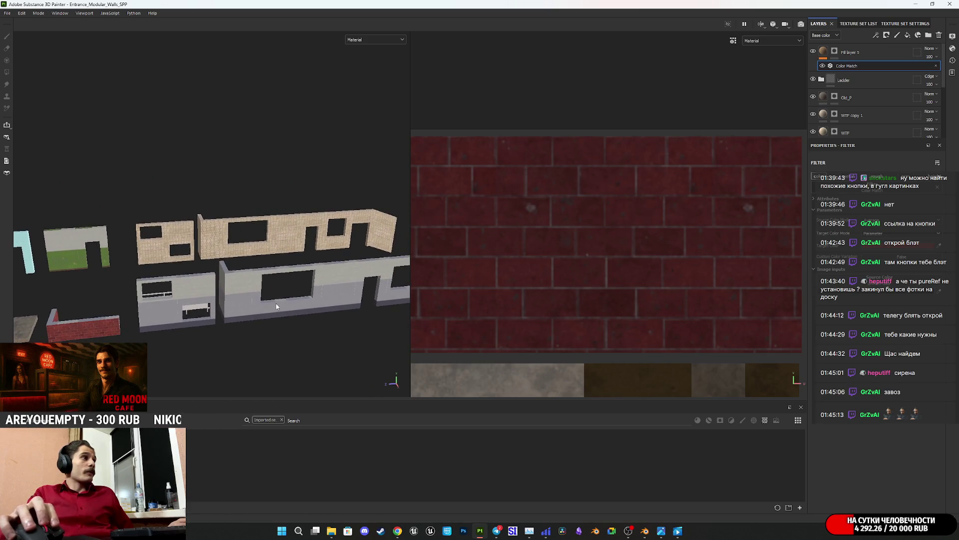
mouse_move(52, 301)
alt+mouse_down()
mouse_move(248, 314)
mouse_move(374, 302)
mouse_move(300, 300)
alt+mouse_up()
scroll(246, 298, up, 6)
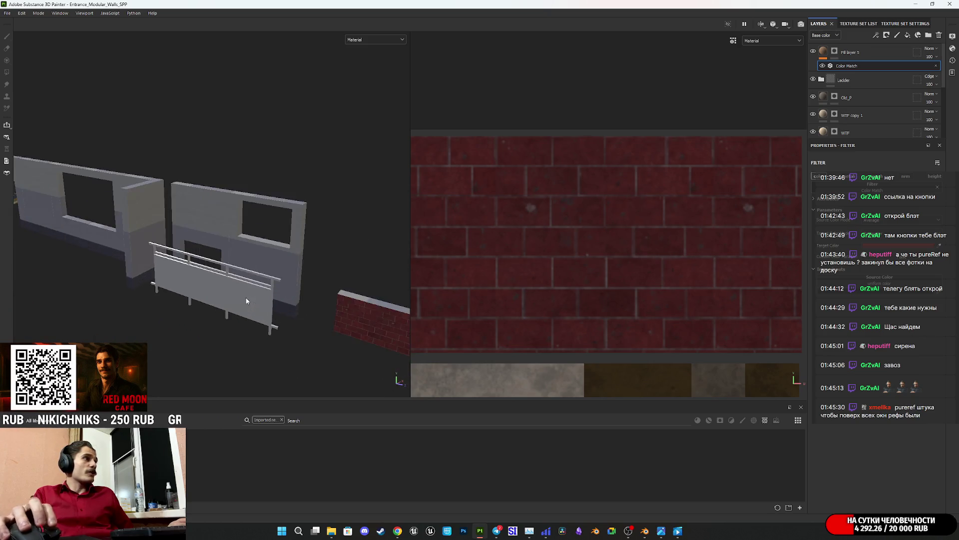
- Expand the Ladder group and fit the whole UV layout in the texture view
mouse_move(338, 534)
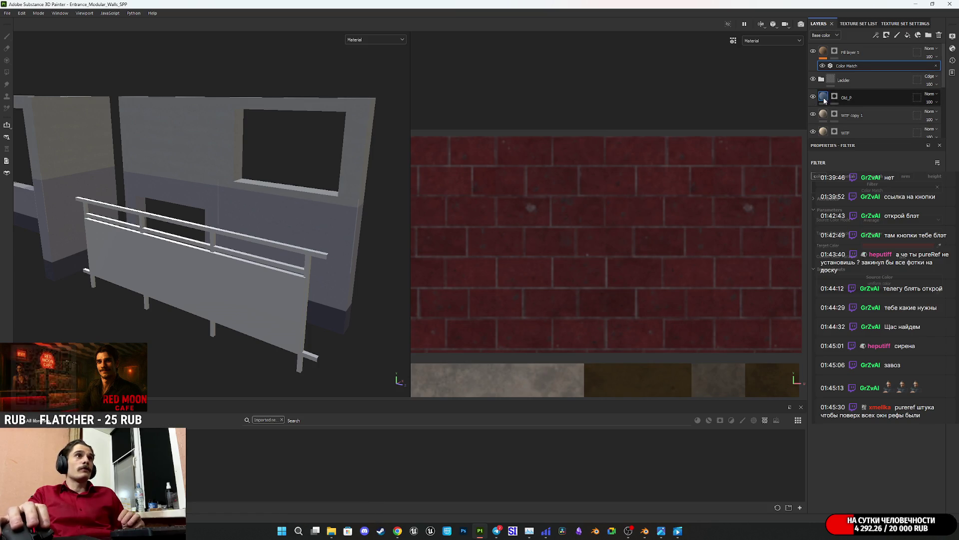
click(820, 80)
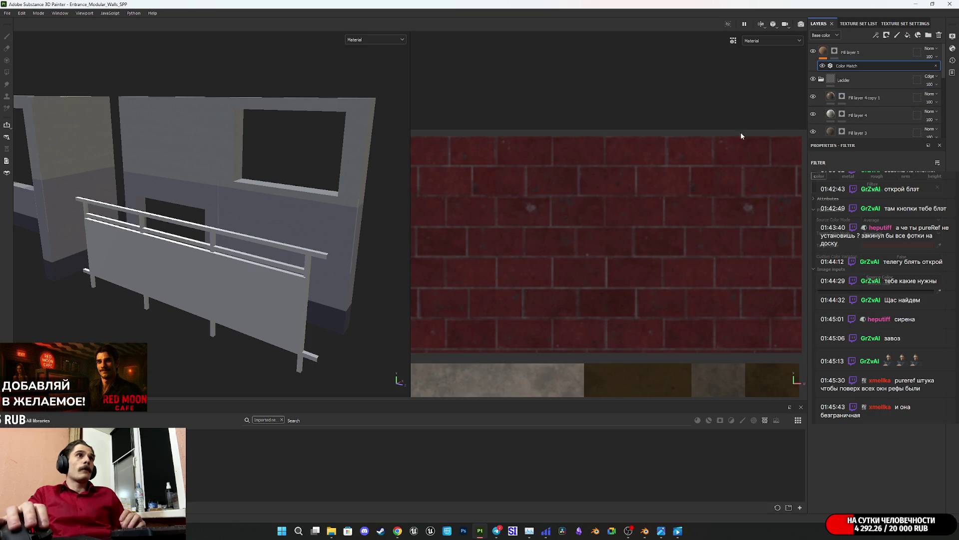
scroll(552, 280, down, 5)
middle_drag(649, 240, 717, 171)
- Toggle Fill layers 4 and 3, then polygon-fill the fence panel in Fill layer 3's mask
scroll(574, 168, up, 5)
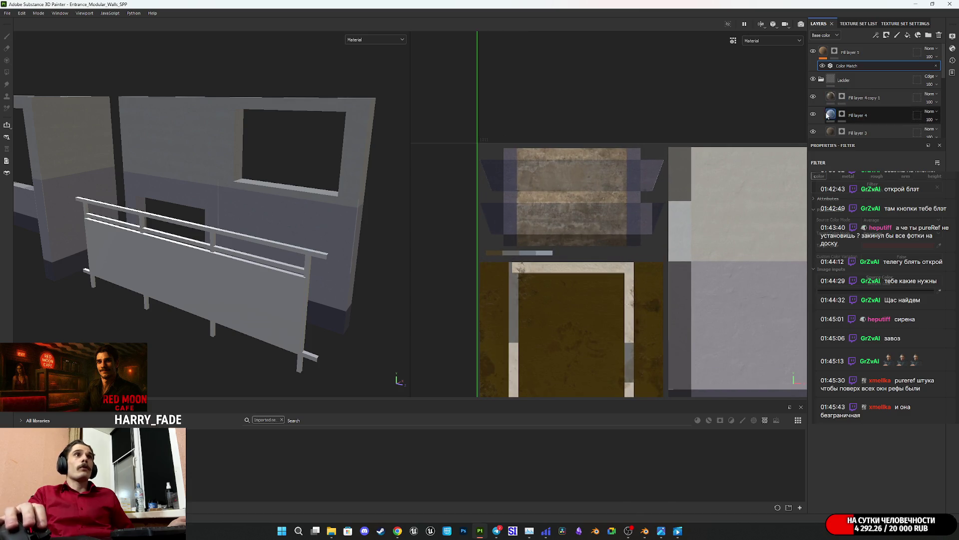
click(813, 114)
click(813, 114)
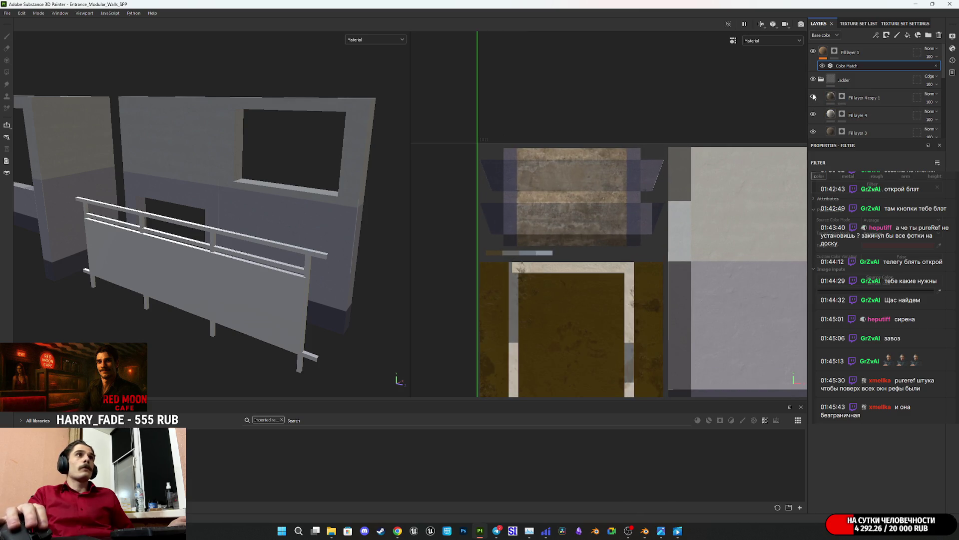
click(813, 131)
click(812, 131)
click(842, 131)
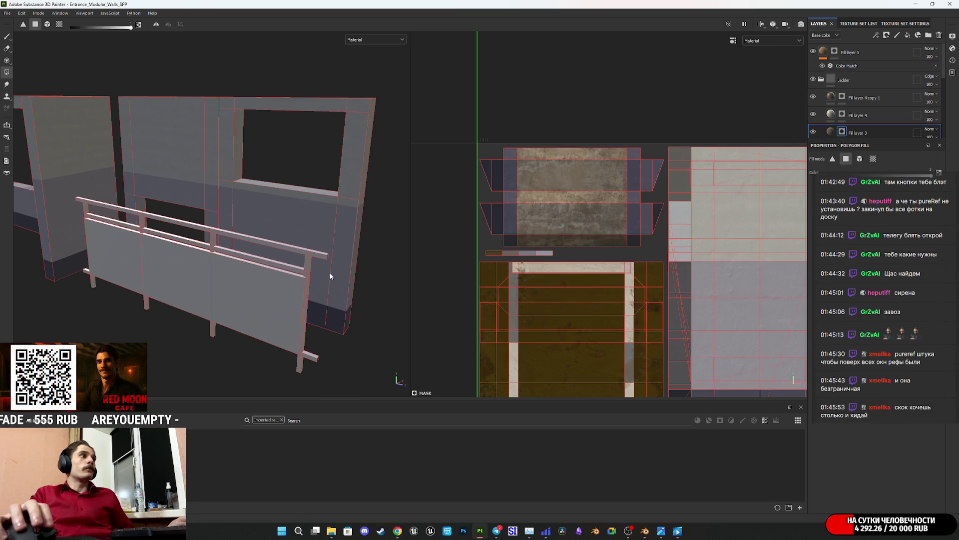
click(248, 290)
click(832, 81)
- Turn the view to face the fence panel front-on and open the reference photos
mouse_move(165, 280)
alt+mouse_down()
mouse_move(304, 255)
mouse_move(230, 258)
mouse_move(259, 301)
alt+mouse_up()
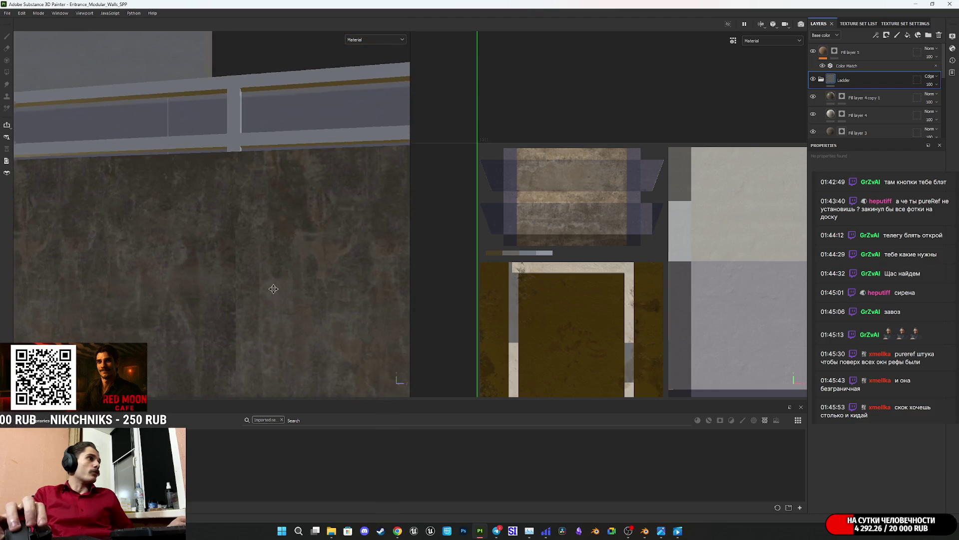
scroll(271, 291, down, 10)
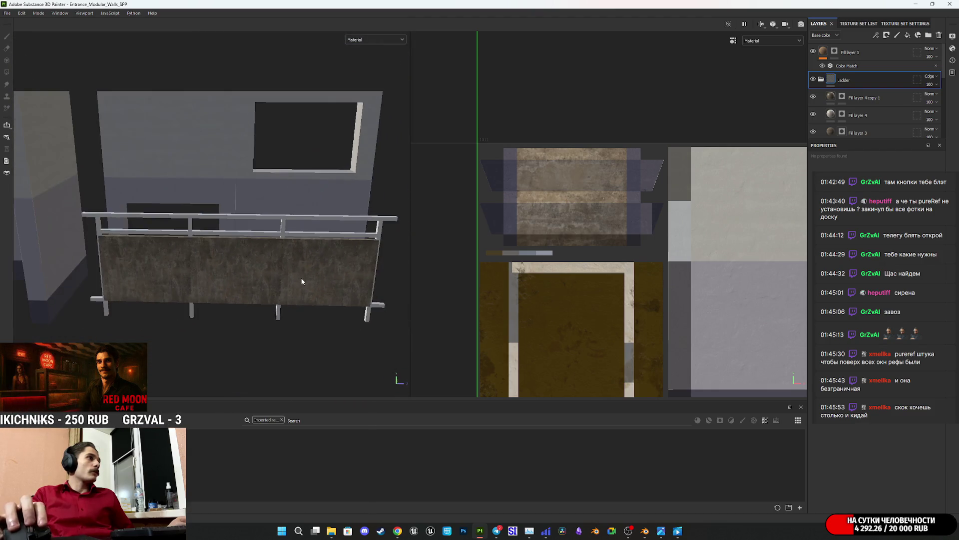
alt+drag(302, 281, 350, 320)
click(662, 530)
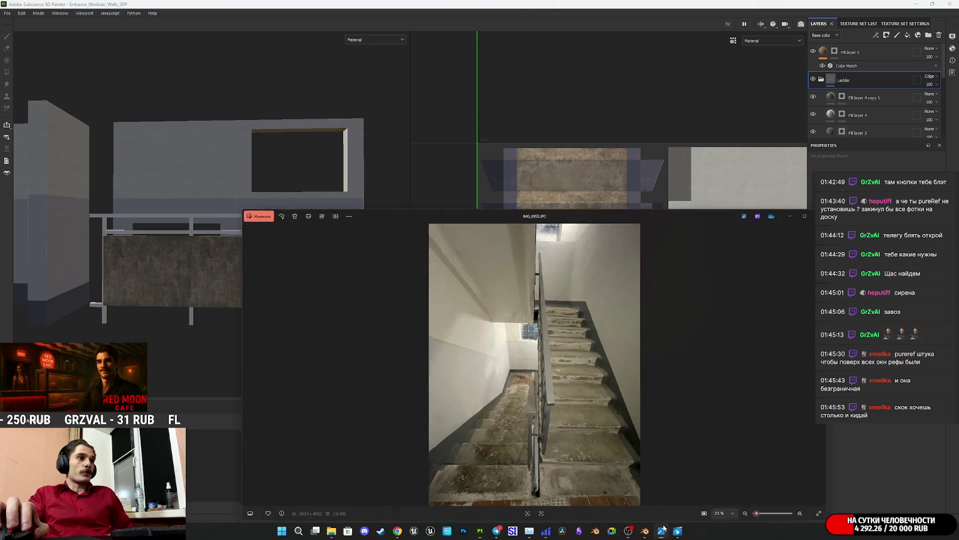
- Browse to the IMG_0957 balcony railing photo, close Photos, and collapse the Ladder group
key(Right)
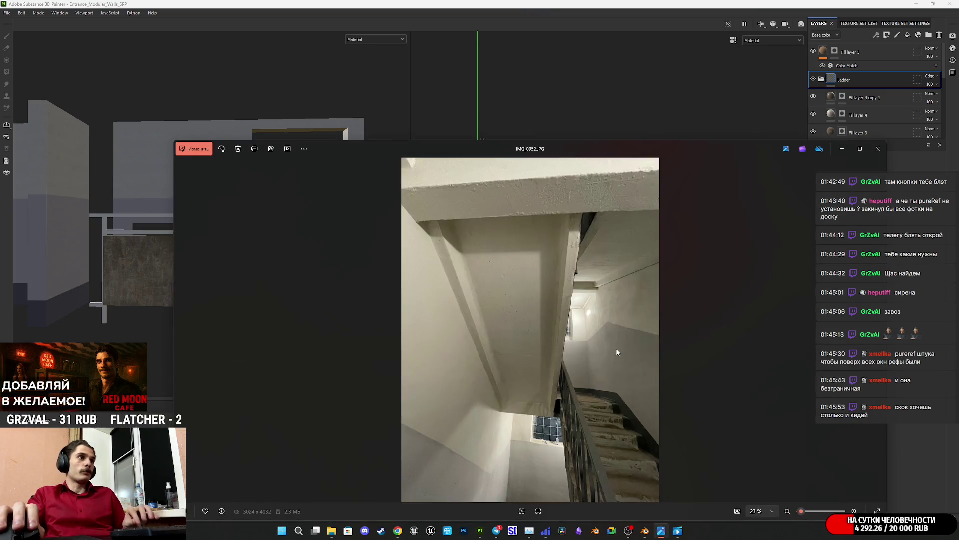
key(Right)
key(Right)
key(Right)
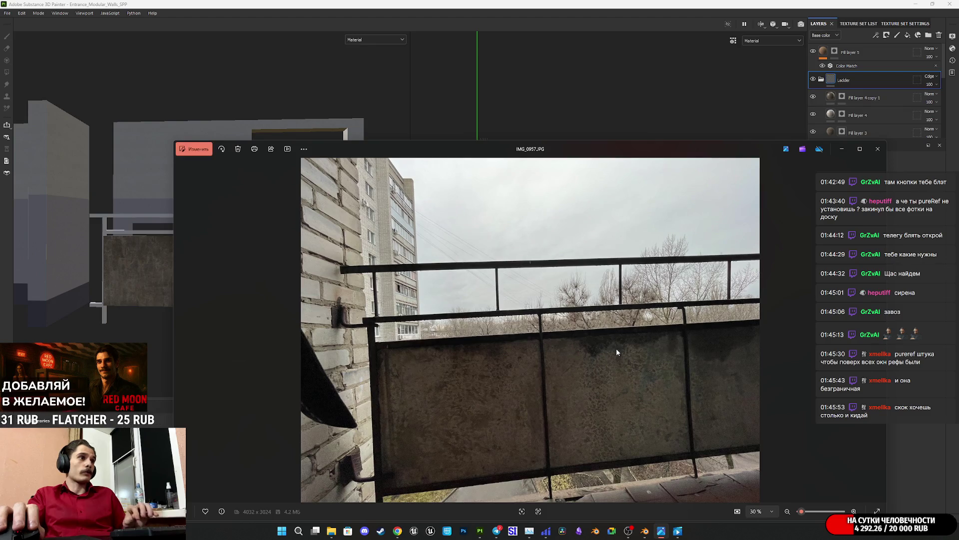
mouse_move(523, 151)
mouse_down()
mouse_move(675, 190)
mouse_move(738, 119)
mouse_move(675, 70)
mouse_move(638, 90)
mouse_move(527, 114)
mouse_move(516, 141)
mouse_move(499, 112)
mouse_move(681, 146)
mouse_move(471, 122)
mouse_up()
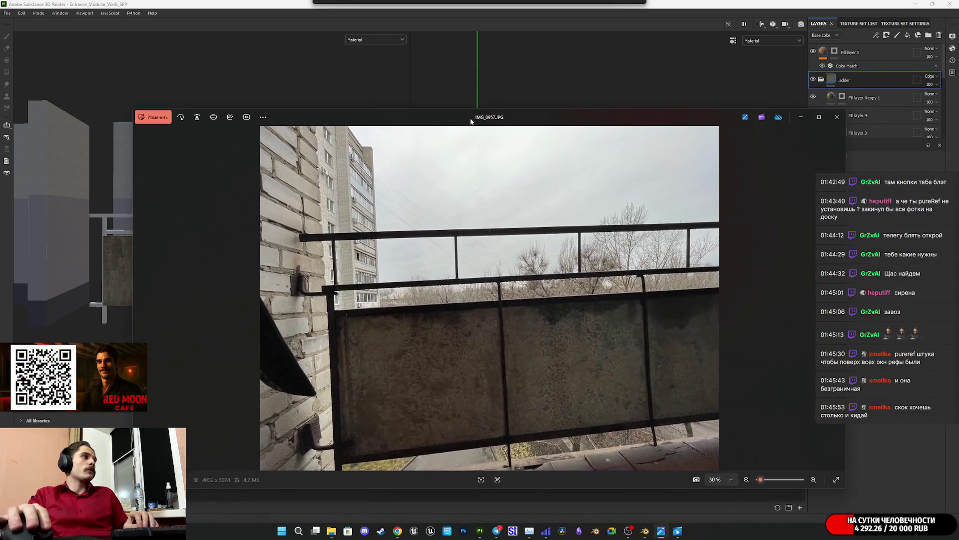
click(837, 117)
click(821, 80)
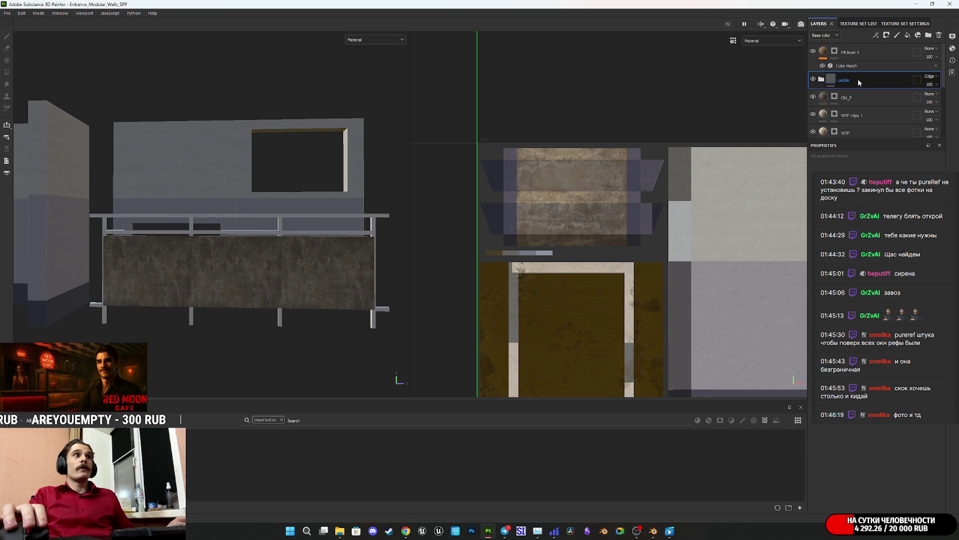
click(882, 55)
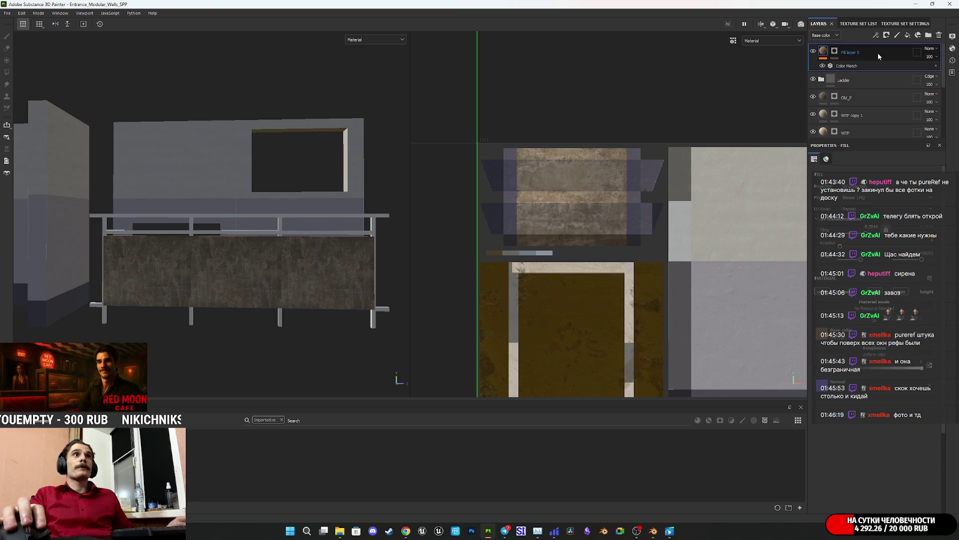
- Rename Fill layer 5 to 'Old2' and bring up the Telegram Desktop downloads folder
double_click(854, 53)
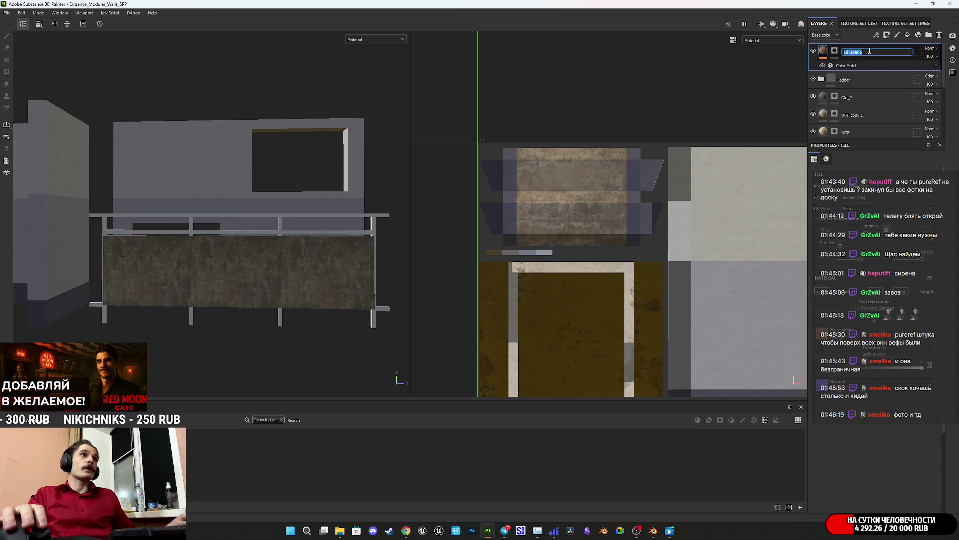
text(Old)
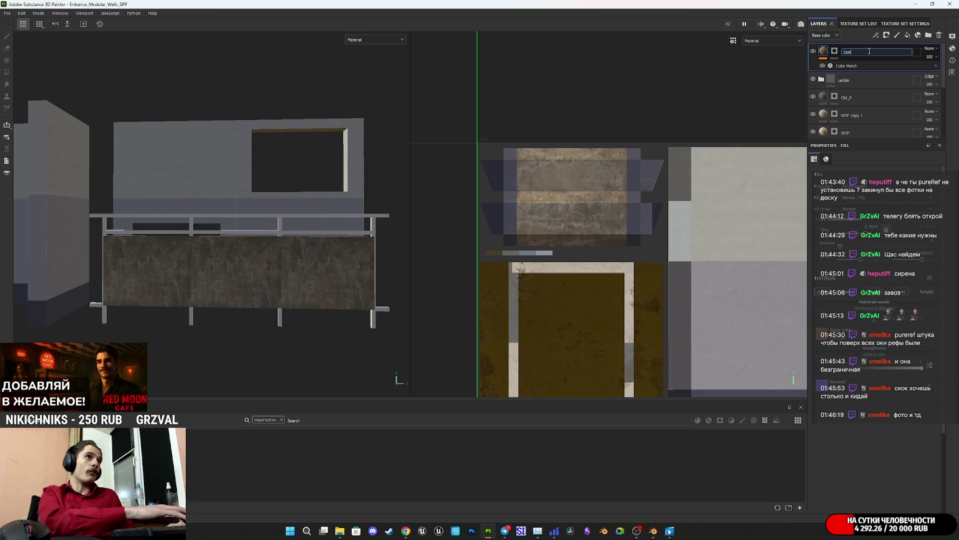
text(2)
key(Return)
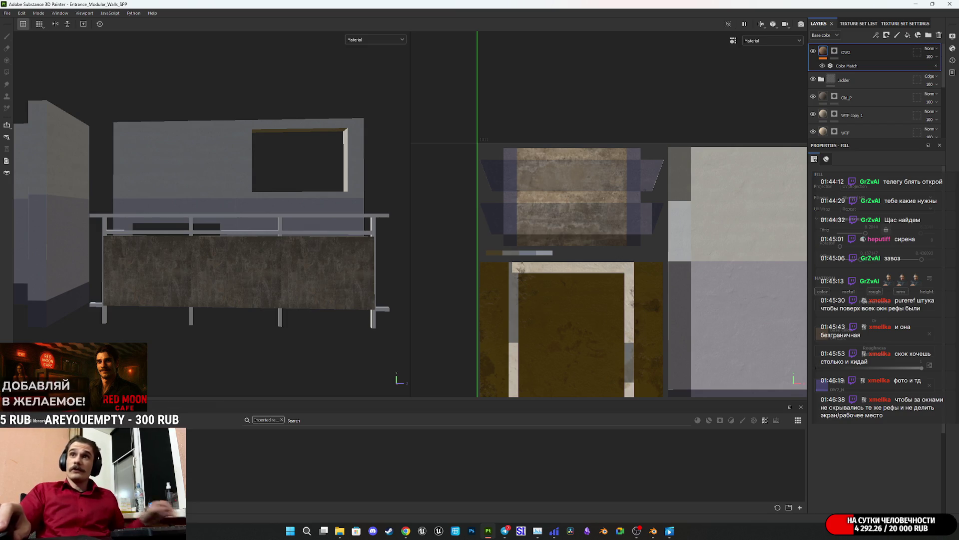
key(alt+Tab)
drag(624, 227, 574, 269)
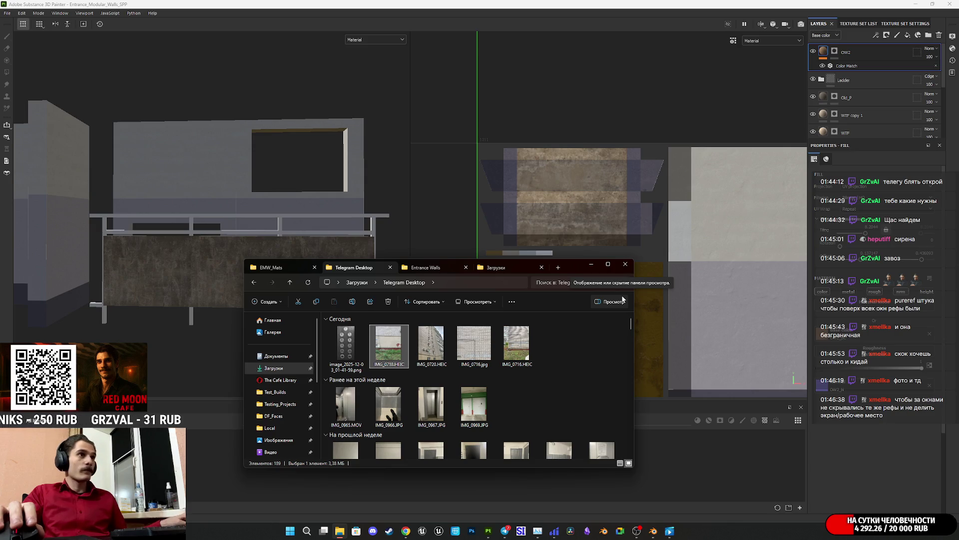
- Pin the Explorer window always-on-top with Win+Ctrl+T, move it right, then dismiss it
drag(575, 265, 577, 266)
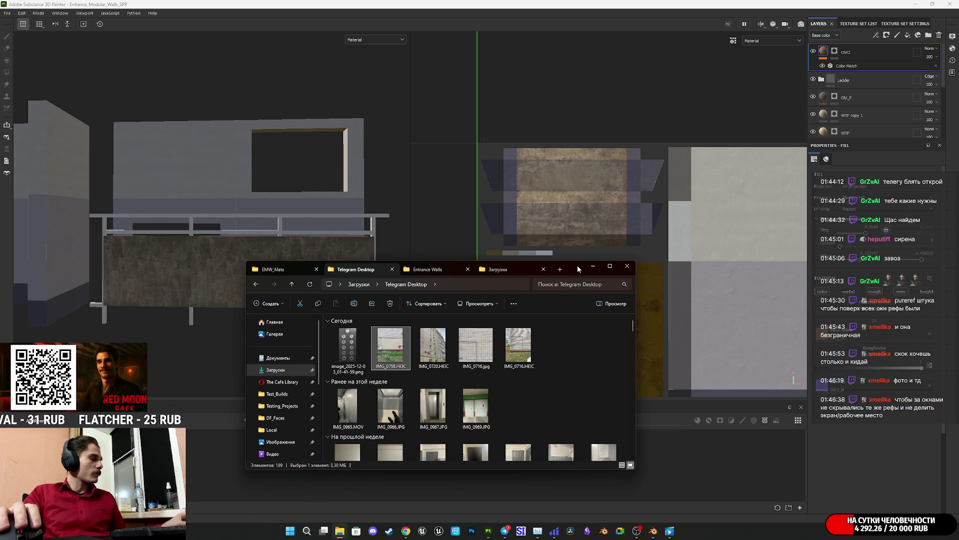
key(super+ctrl+t)
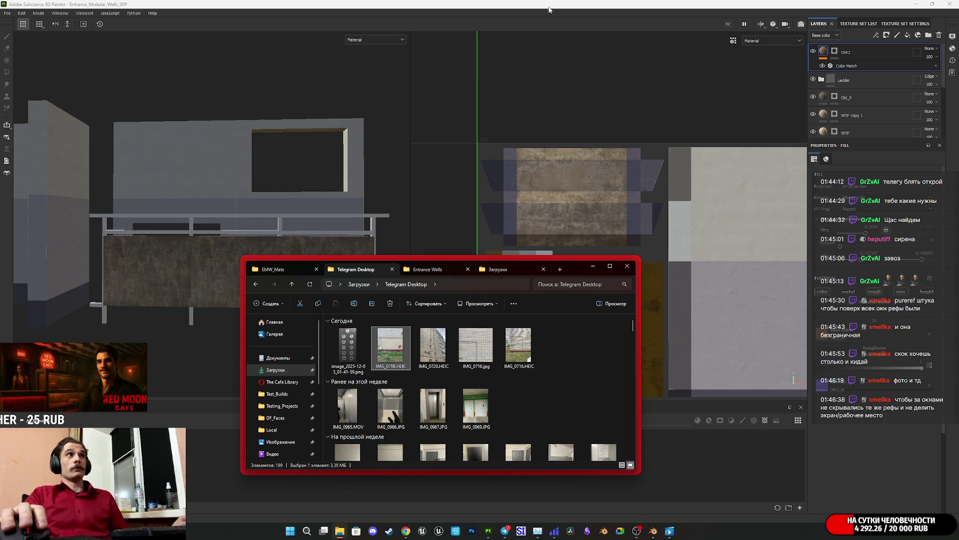
mouse_move(576, 268)
mouse_down()
mouse_move(745, 263)
mouse_move(813, 287)
mouse_up()
key(super+Down)
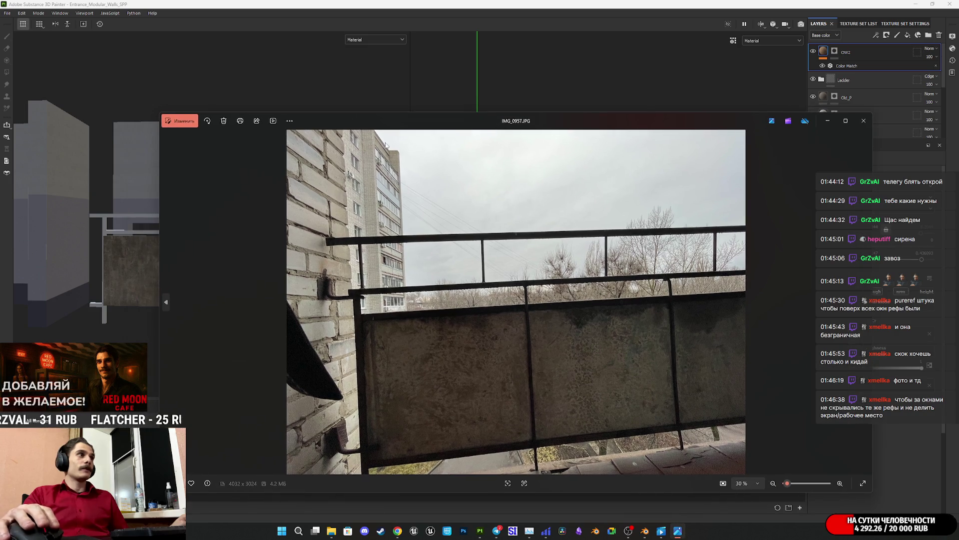
- Shrink the photo viewer, pin it on top, and place it at the bottom right
key(super+ctrl+t)
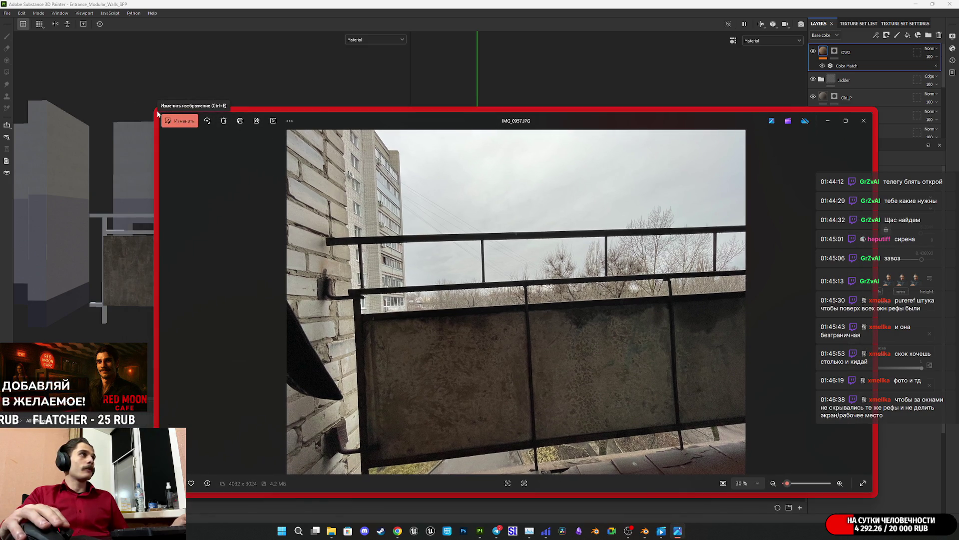
key(super+ctrl+t)
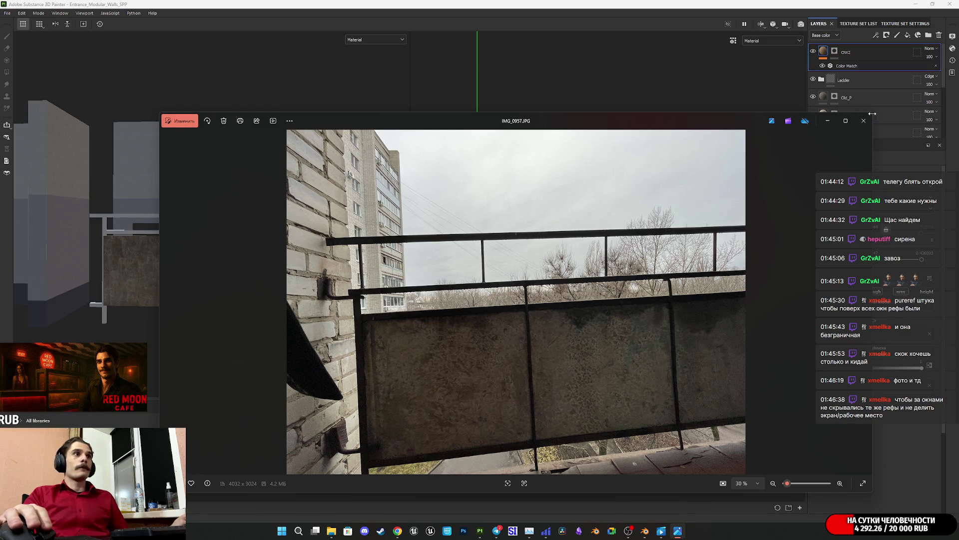
mouse_move(872, 114)
mouse_down()
mouse_move(558, 303)
mouse_move(398, 284)
mouse_up()
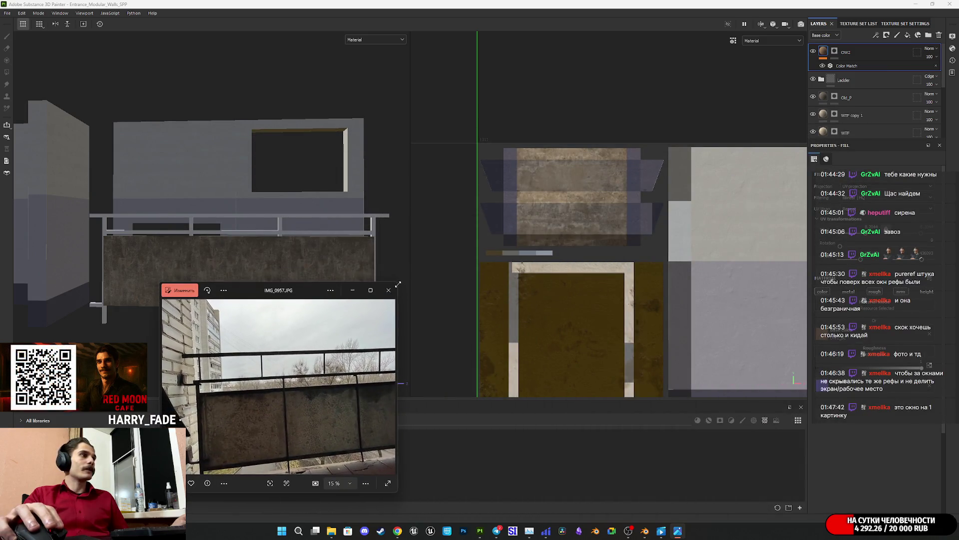
key(super+ctrl+t)
mouse_move(310, 291)
mouse_down()
mouse_move(624, 261)
mouse_move(862, 312)
mouse_move(743, 160)
mouse_move(800, 260)
mouse_move(730, 318)
mouse_move(714, 320)
mouse_up()
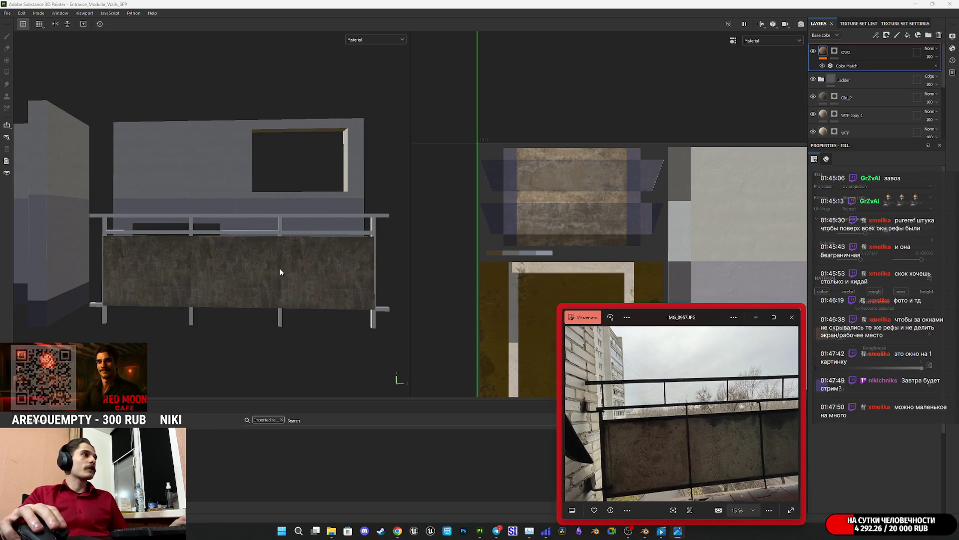
- Orbit around the railing panel, nudge the photo to the lower-right edge, and switch to Telegram
scroll(275, 273, down, 2)
mouse_move(274, 273)
alt+mouse_down()
mouse_move(321, 278)
mouse_move(250, 290)
alt+mouse_up()
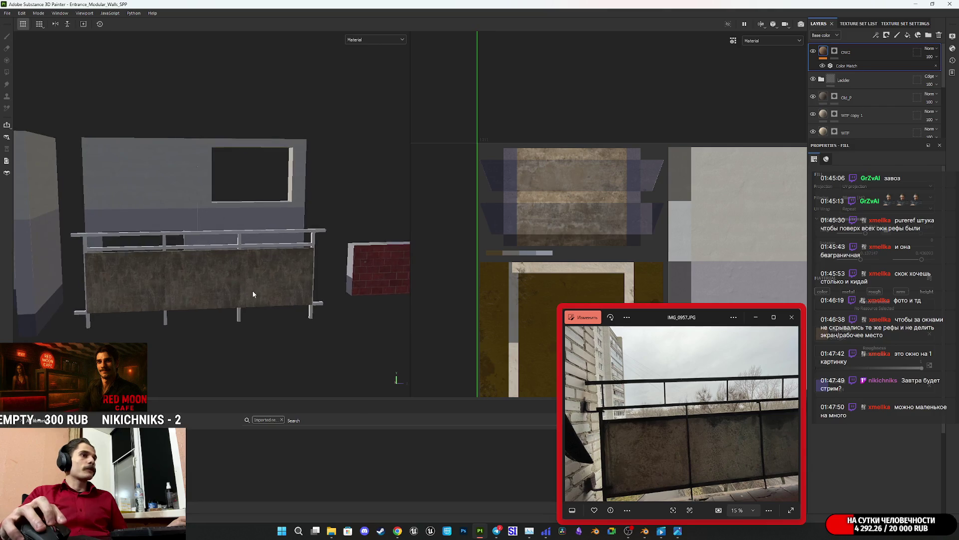
scroll(253, 291, up, 3)
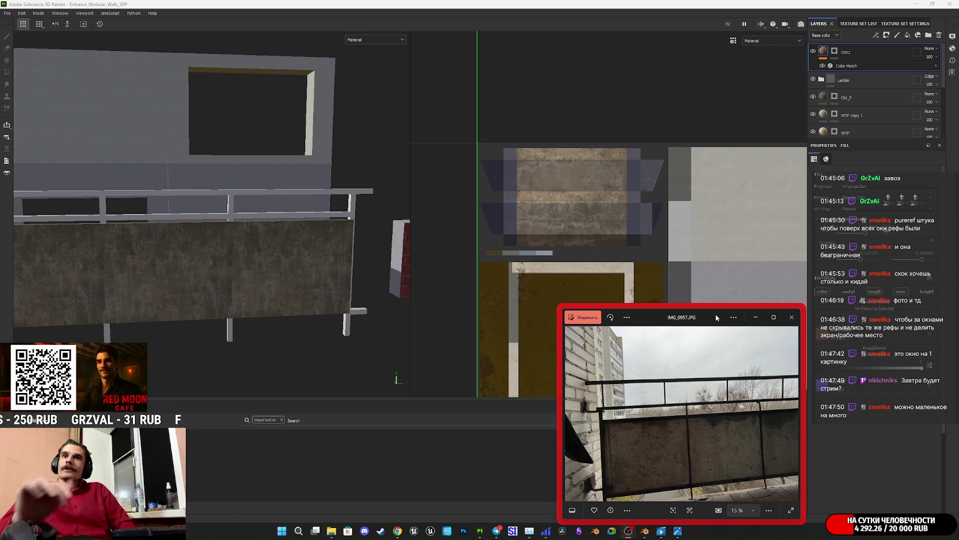
mouse_move(715, 317)
mouse_down()
mouse_move(720, 306)
mouse_move(830, 307)
mouse_up()
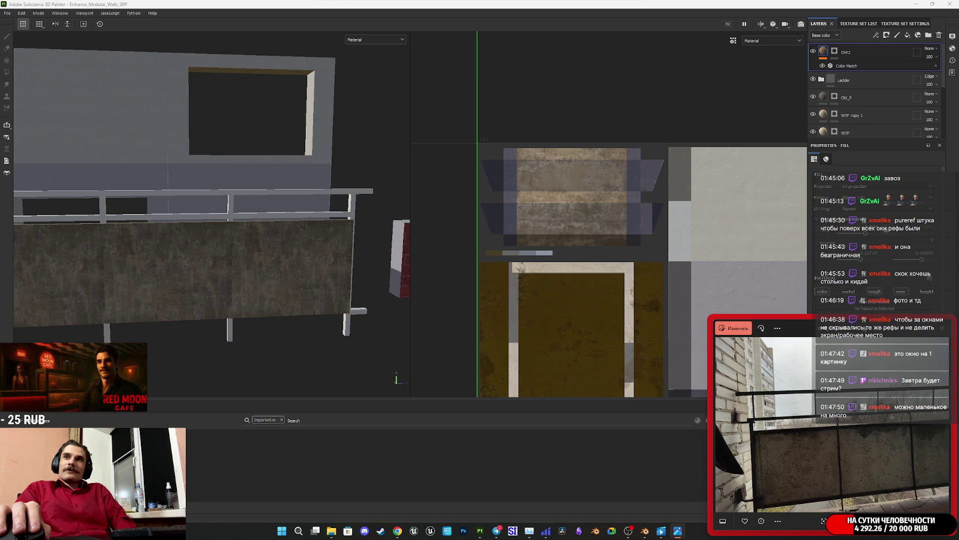
mouse_move(865, 327)
mouse_down()
mouse_move(846, 307)
mouse_move(865, 328)
mouse_up()
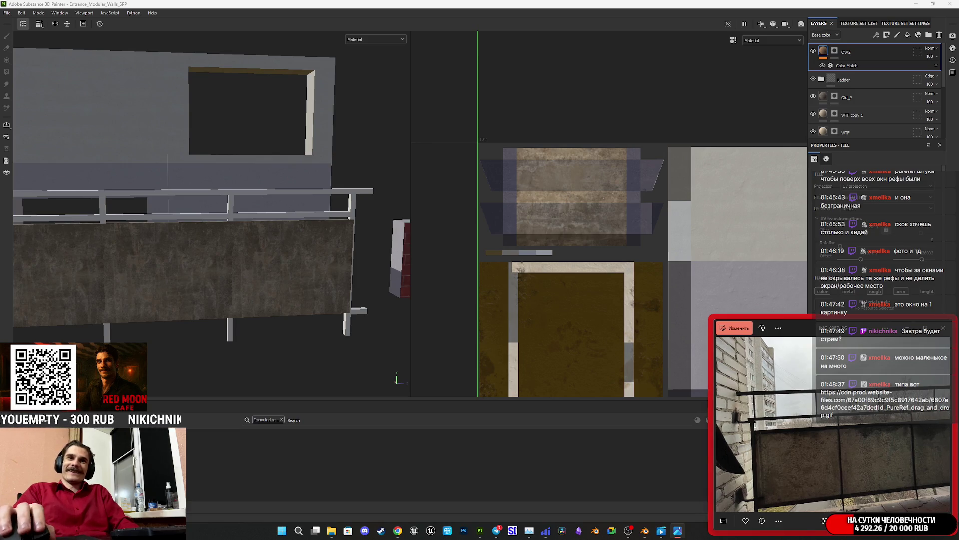
key(alt+Tab)
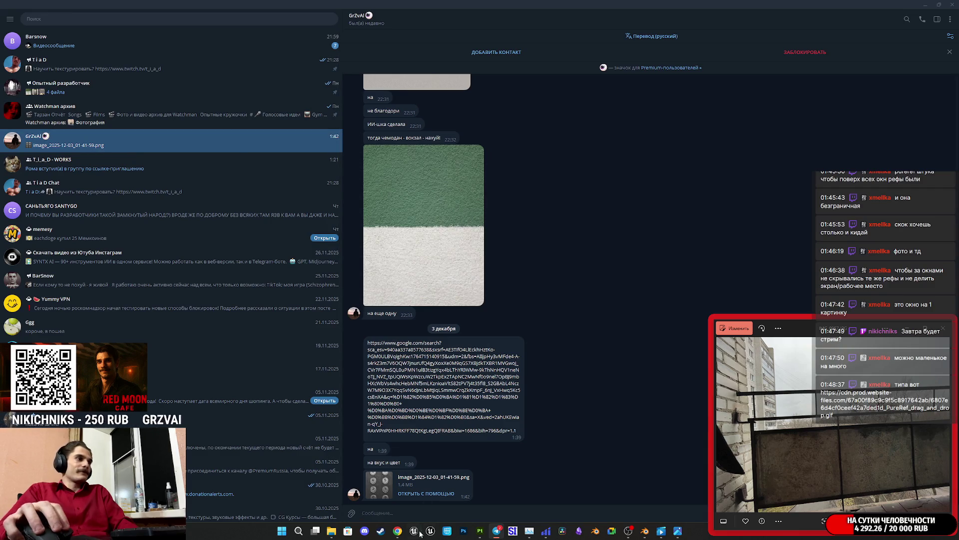
- Show the Twitch stream manager tab in Chrome, with the floating photo moved centre
click(399, 528)
click(62, 5)
mouse_move(838, 331)
mouse_down()
mouse_move(601, 246)
mouse_move(605, 294)
mouse_up()
- Open the chat's linked GIF in a new tab, view it, close it, and reposition the photo
middle_click(837, 467)
click(159, 6)
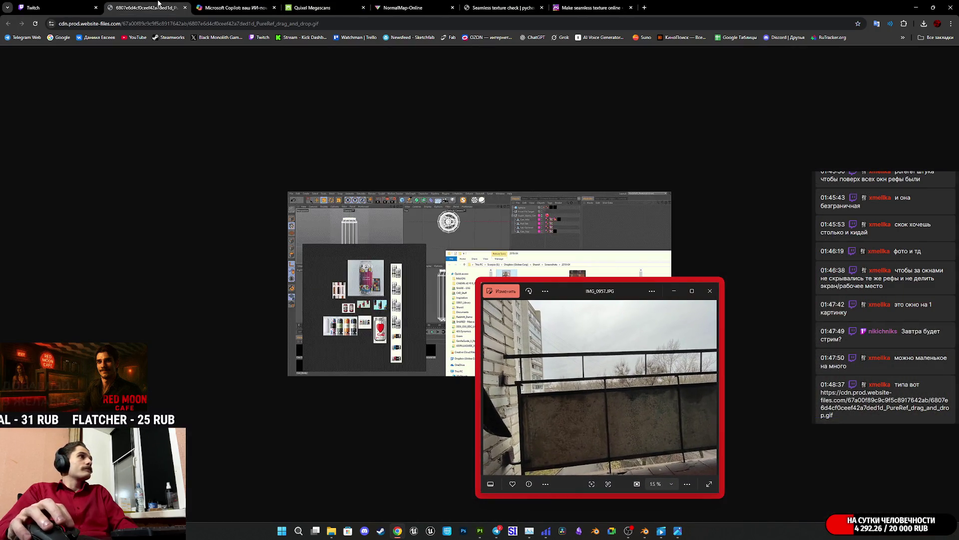
mouse_move(568, 291)
mouse_down()
mouse_move(640, 296)
mouse_move(748, 225)
mouse_up()
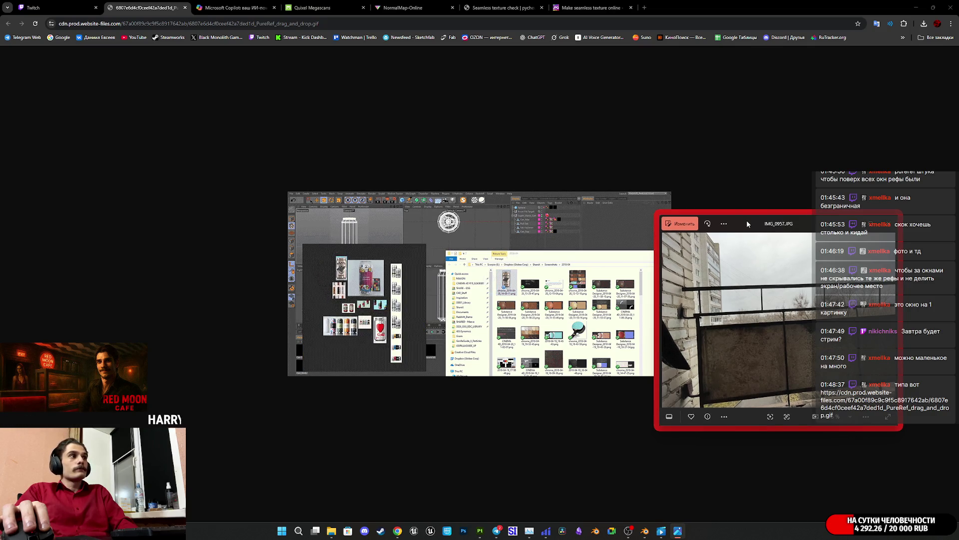
mouse_move(747, 224)
mouse_down()
mouse_move(749, 194)
mouse_move(733, 180)
mouse_move(797, 190)
mouse_move(774, 235)
mouse_move(769, 225)
mouse_up()
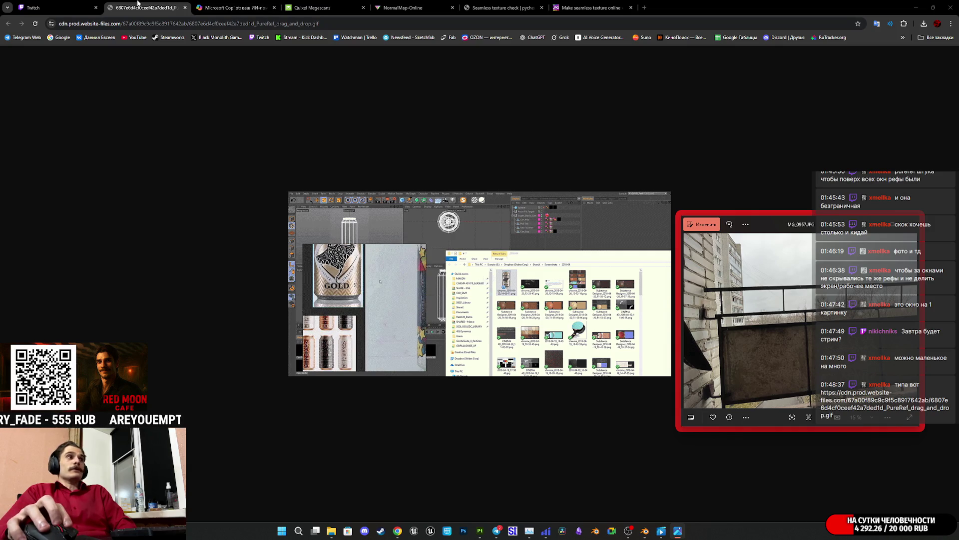
middle_click(137, 3)
mouse_move(833, 225)
mouse_down()
mouse_move(808, 265)
mouse_move(708, 223)
mouse_move(567, 308)
mouse_move(658, 325)
mouse_move(541, 324)
mouse_move(544, 314)
mouse_up()
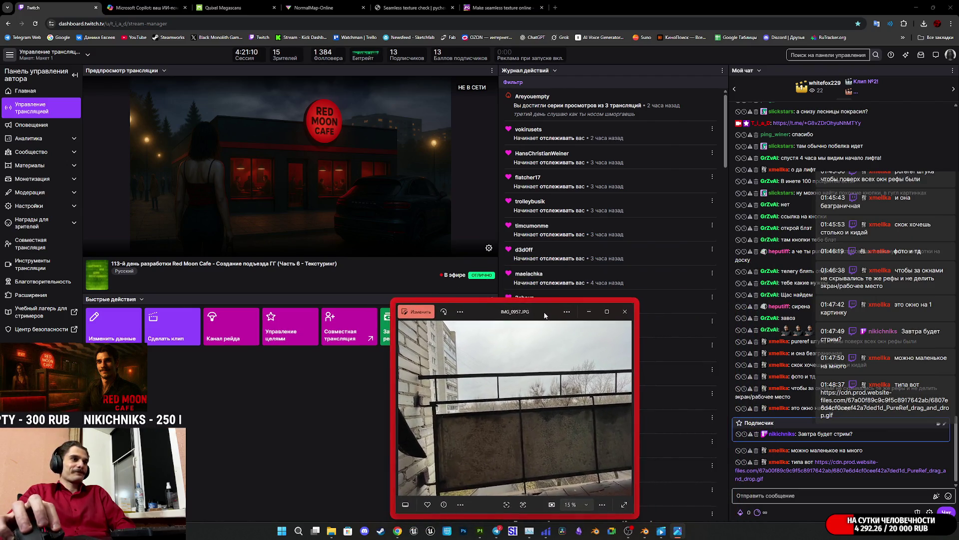
- Browse back and forth through the earlier reference photos
mouse_move(675, 534)
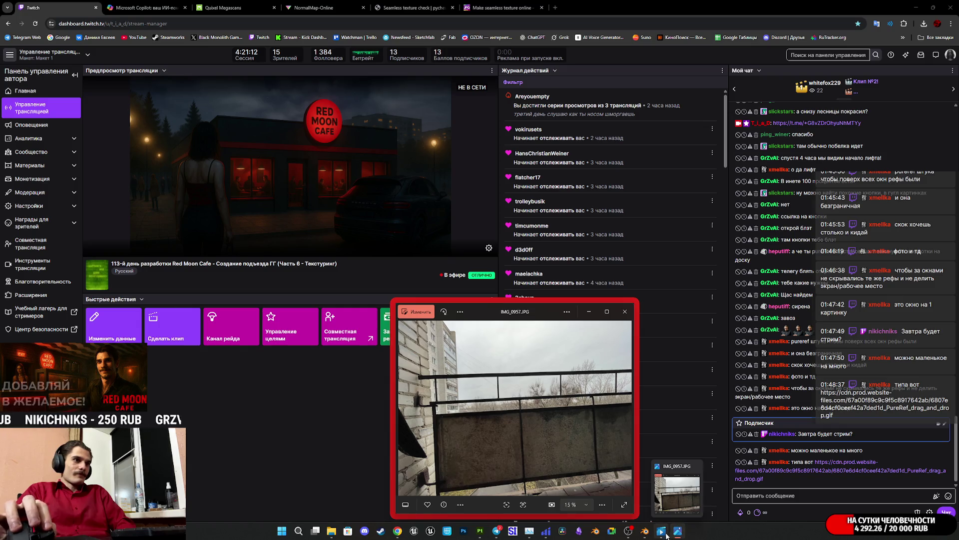
click(628, 408)
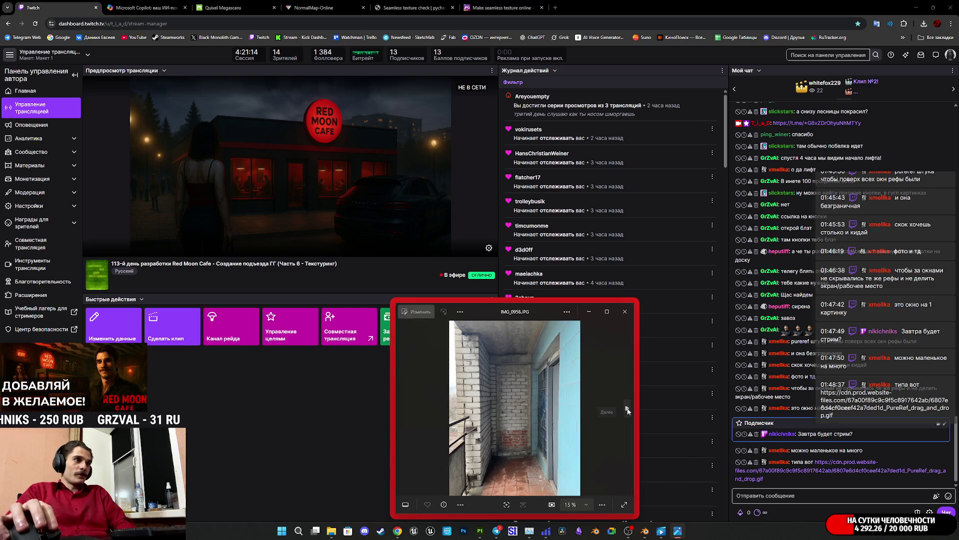
click(403, 409)
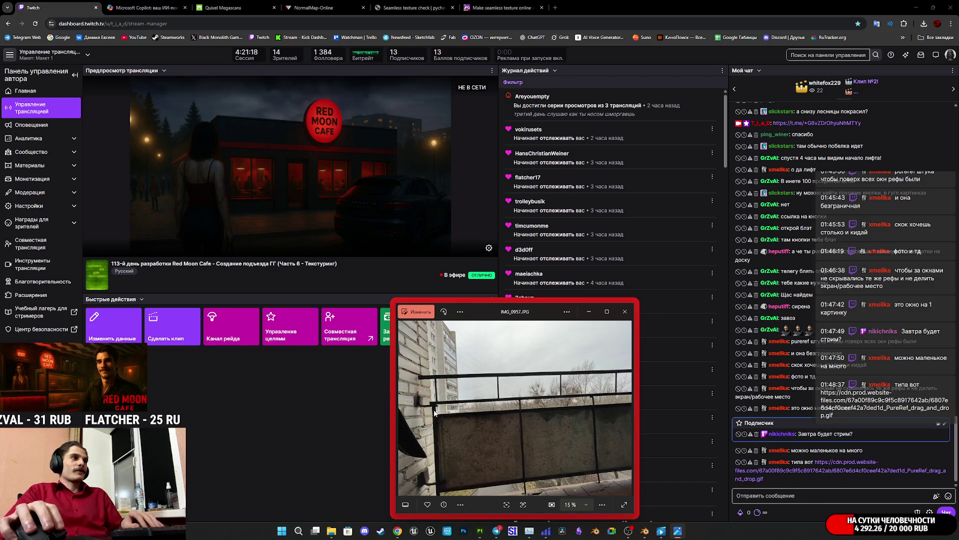
click(403, 409)
click(402, 409)
click(403, 409)
click(403, 409)
click(402, 410)
click(402, 409)
click(403, 409)
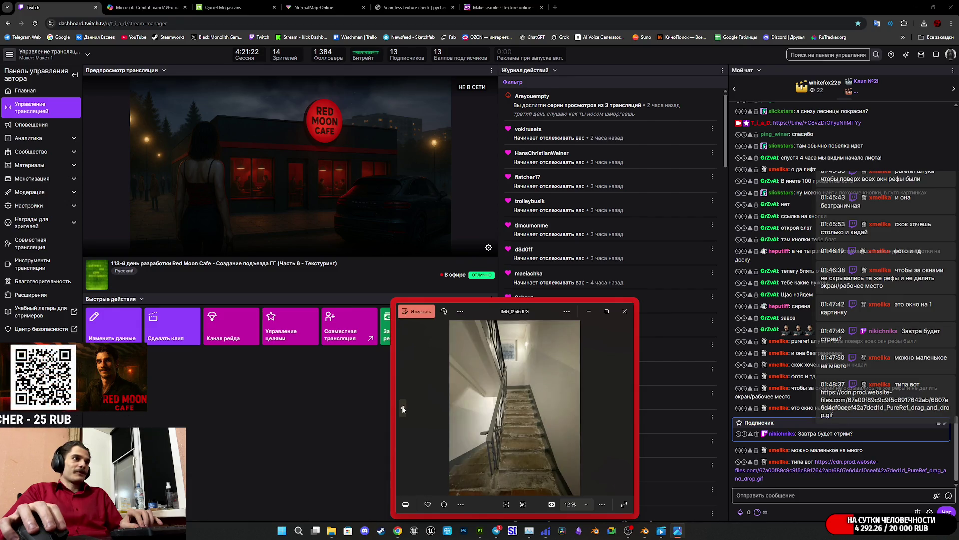
click(403, 409)
click(403, 409)
click(403, 409)
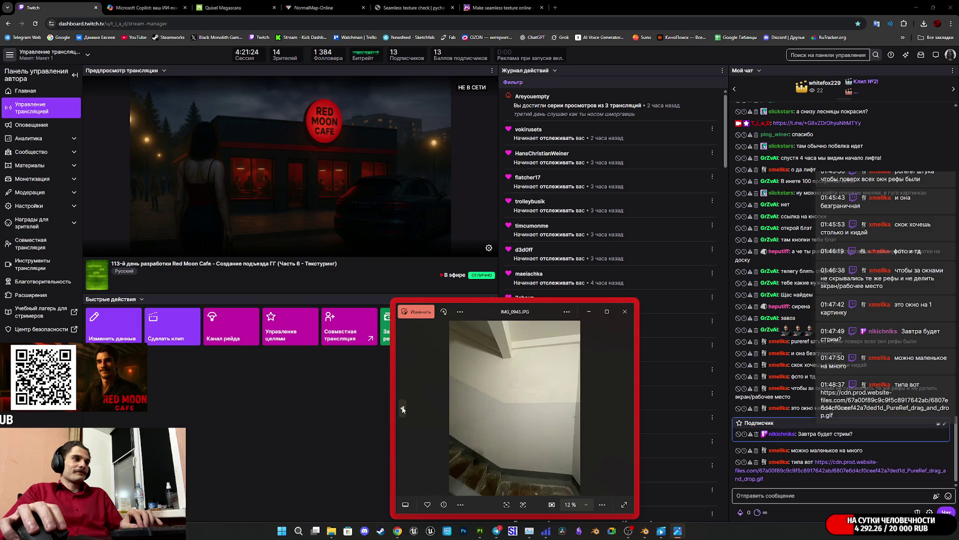
- View the balcony photo at 100% zoom, panned to the metal bracket on the brick wall
scroll(430, 412, down, 8)
scroll(442, 412, down, 5)
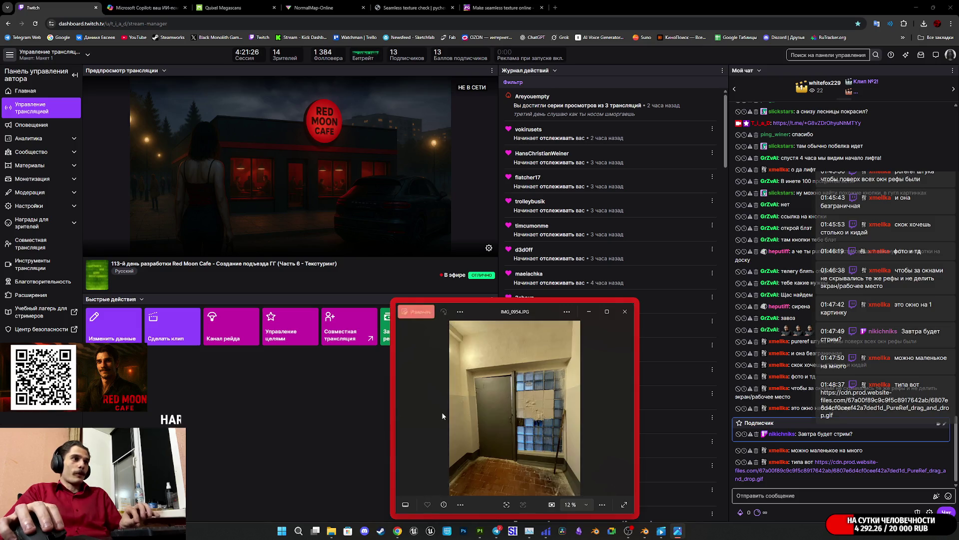
scroll(511, 419, down, 1)
scroll(517, 420, up, 1)
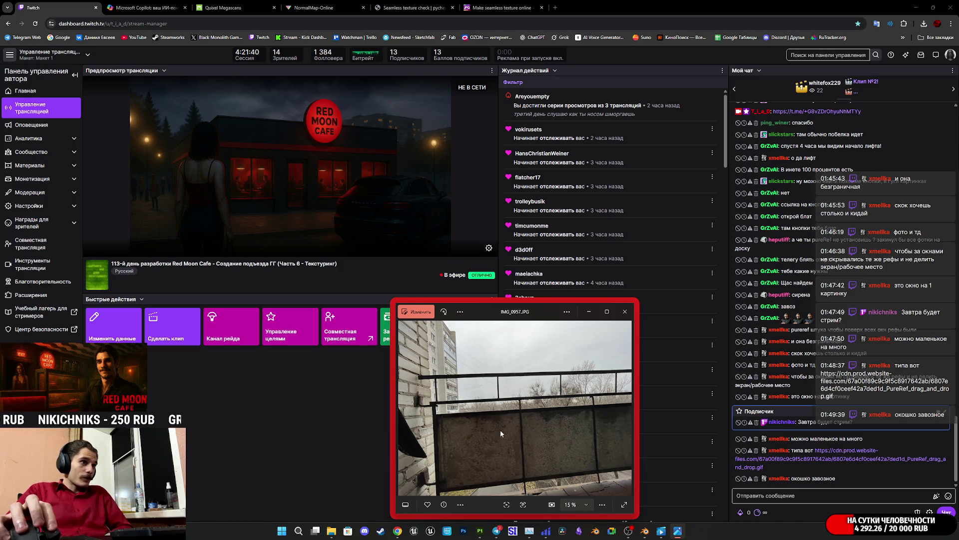
click(585, 506)
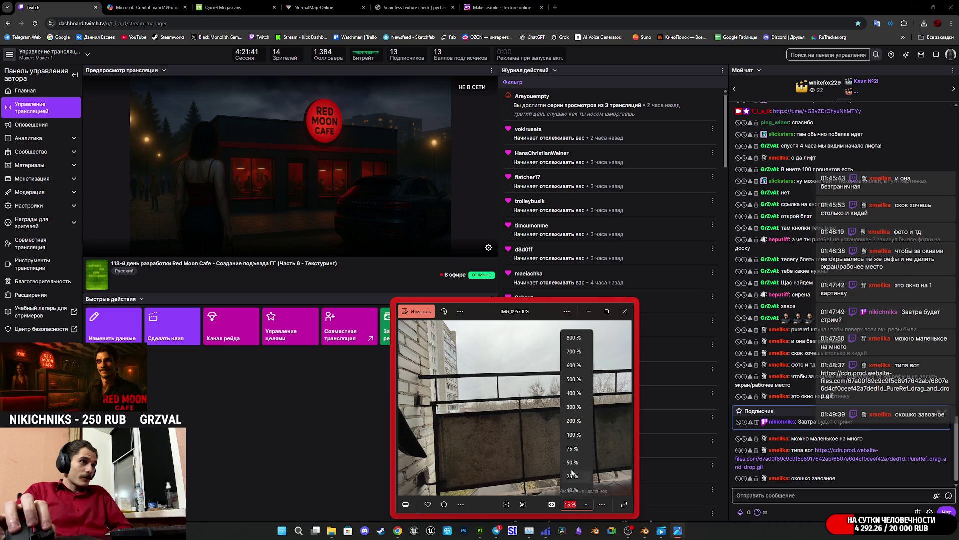
click(576, 430)
mouse_move(499, 435)
mouse_down()
mouse_move(685, 401)
mouse_move(516, 344)
mouse_up()
mouse_move(498, 533)
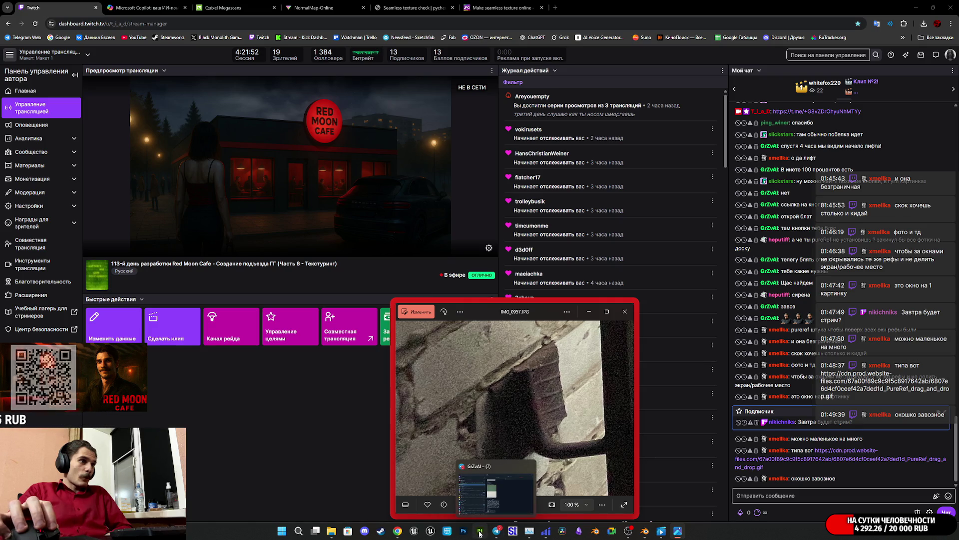
click(480, 532)
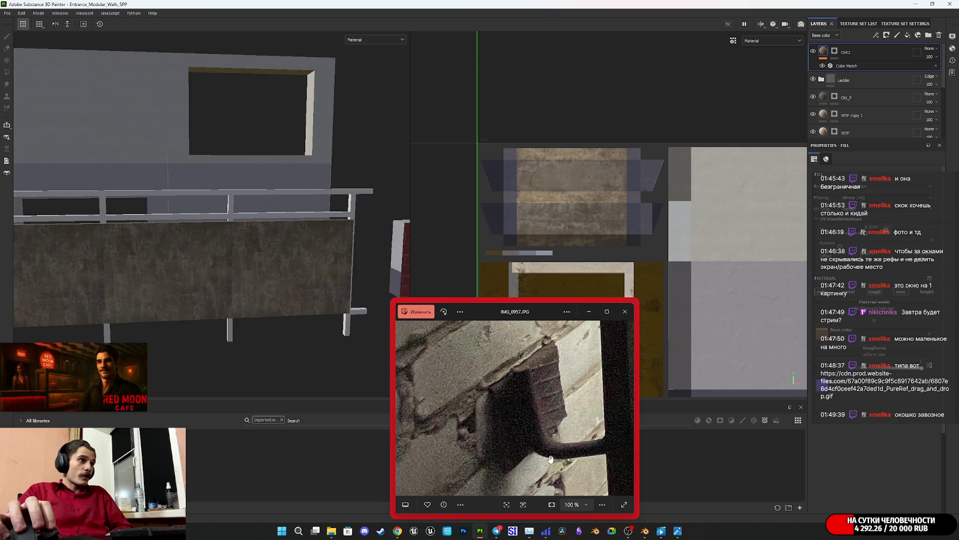
- Move the photo viewer out of the way, then add and delete a fill layer
click(589, 311)
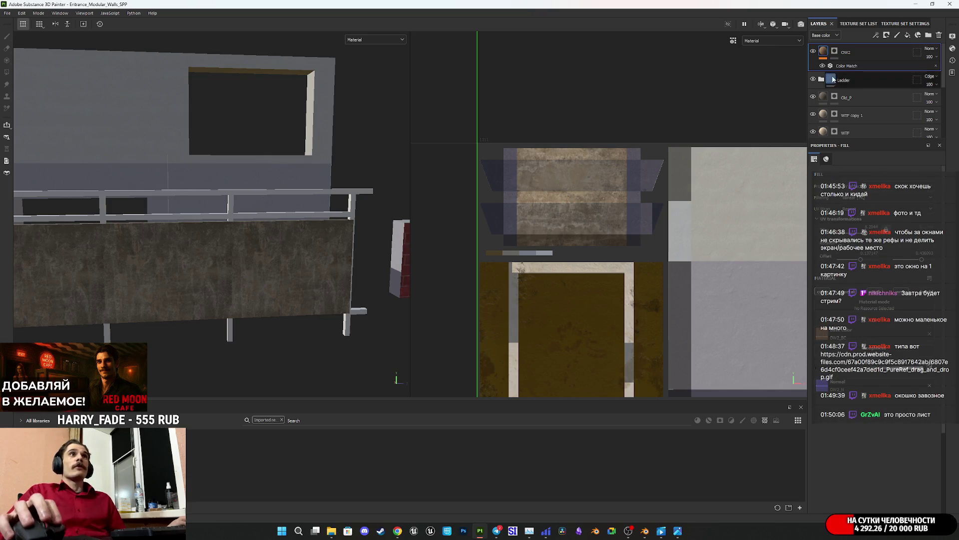
click(908, 35)
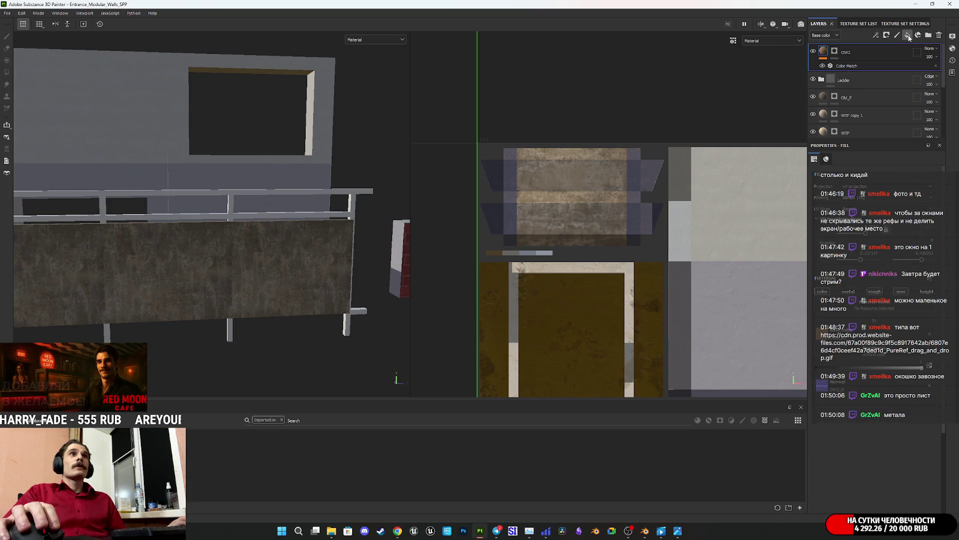
key(Delete)
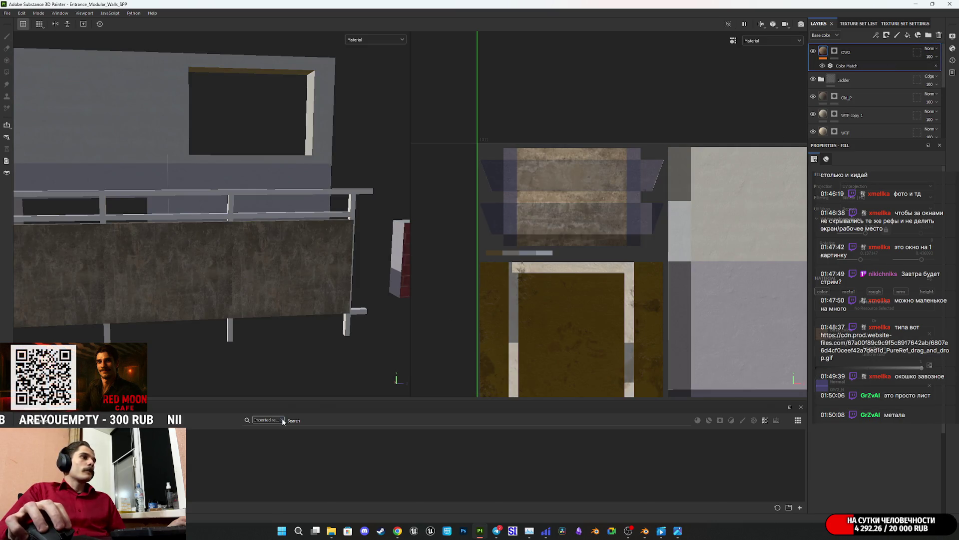
- Clear the shelf's imported-assets filter, show only materials, and pick Rust Fine
click(281, 419)
click(698, 419)
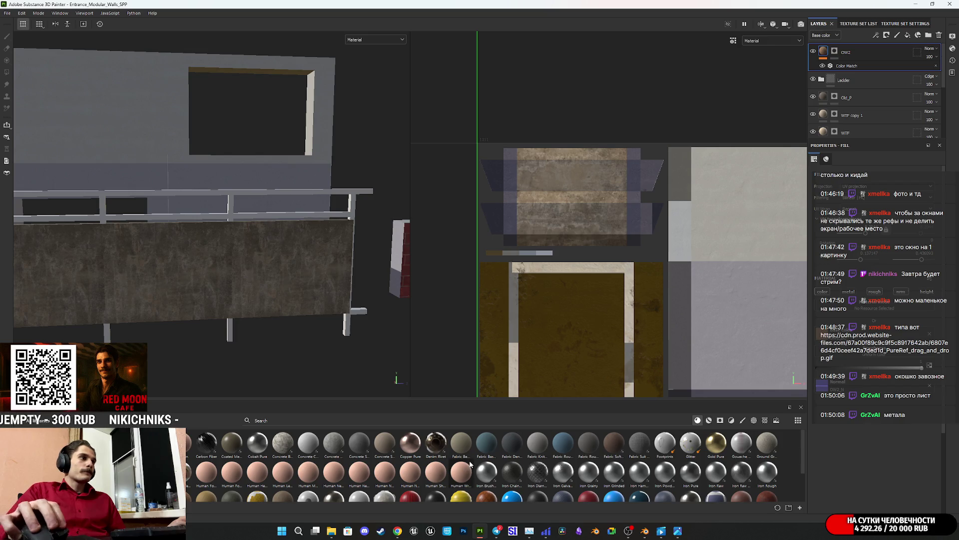
scroll(487, 480, down, 5)
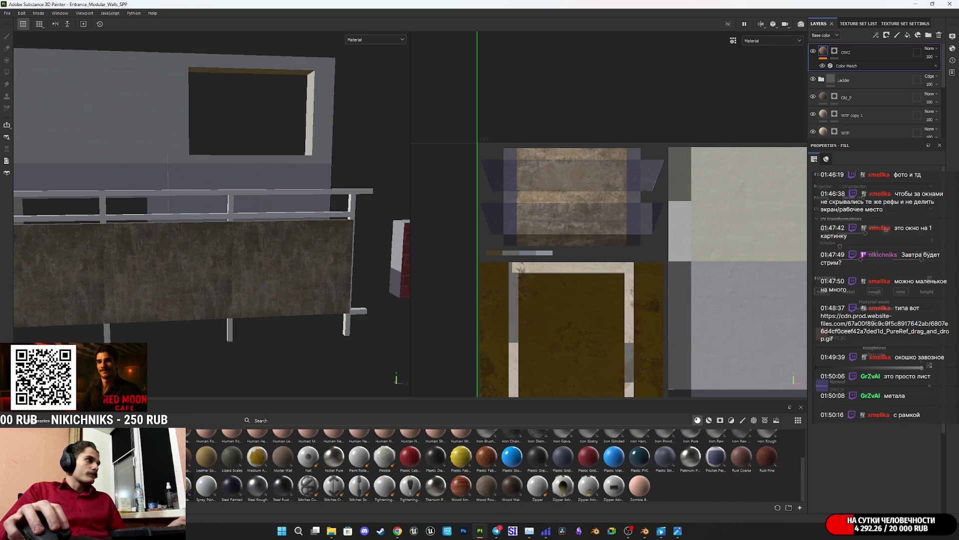
scroll(653, 452, up, 2)
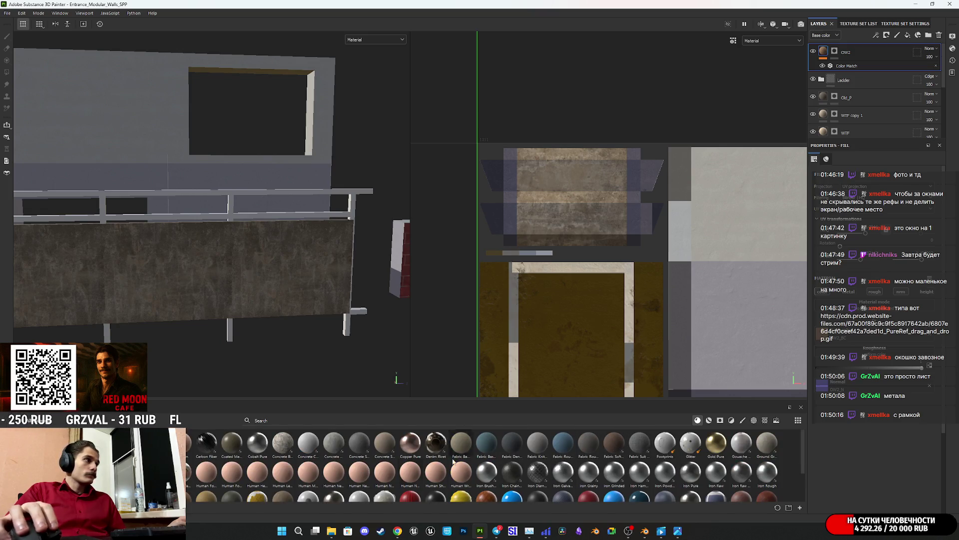
scroll(616, 443, down, 2)
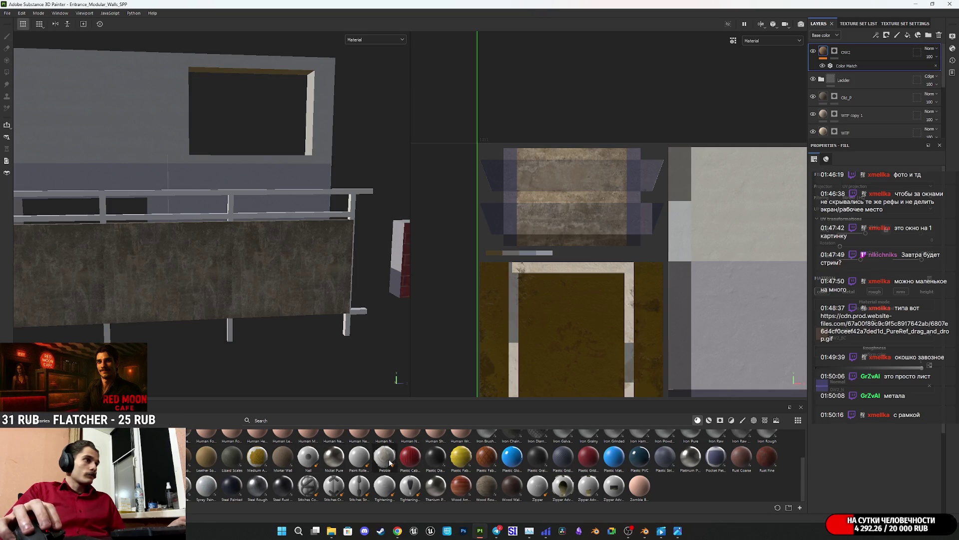
click(766, 461)
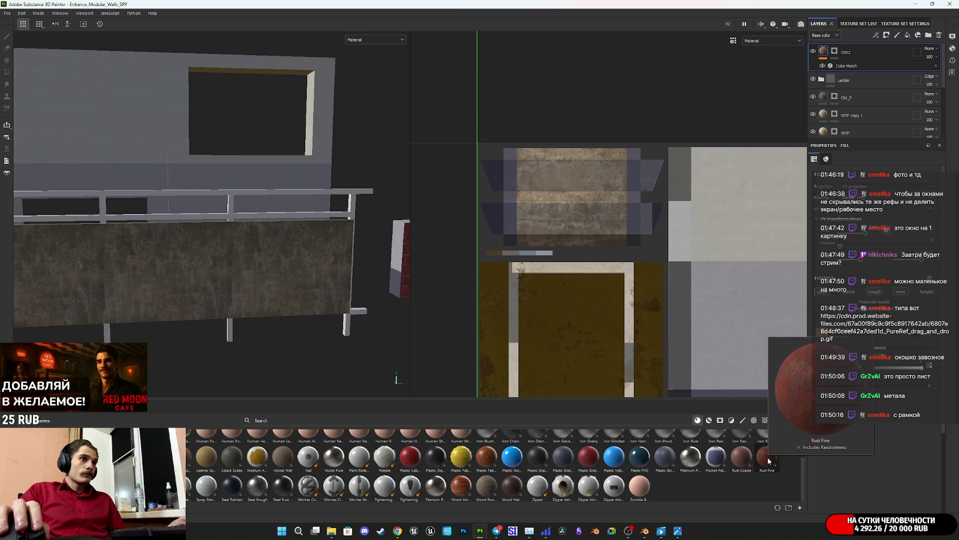
- Add Rust Fine atop the stack with a darker rust colour and a black polygon-fill mask
drag(837, 97, 852, 50)
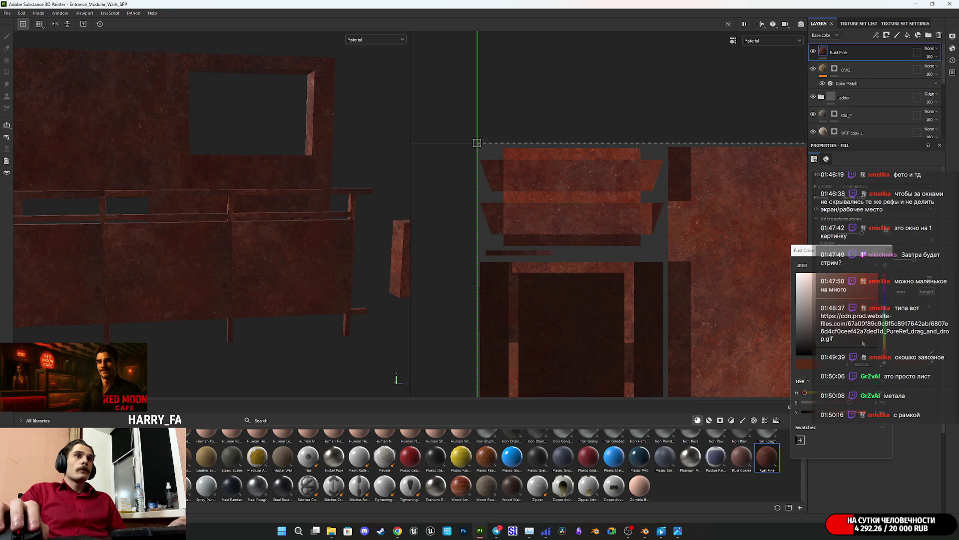
click(805, 413)
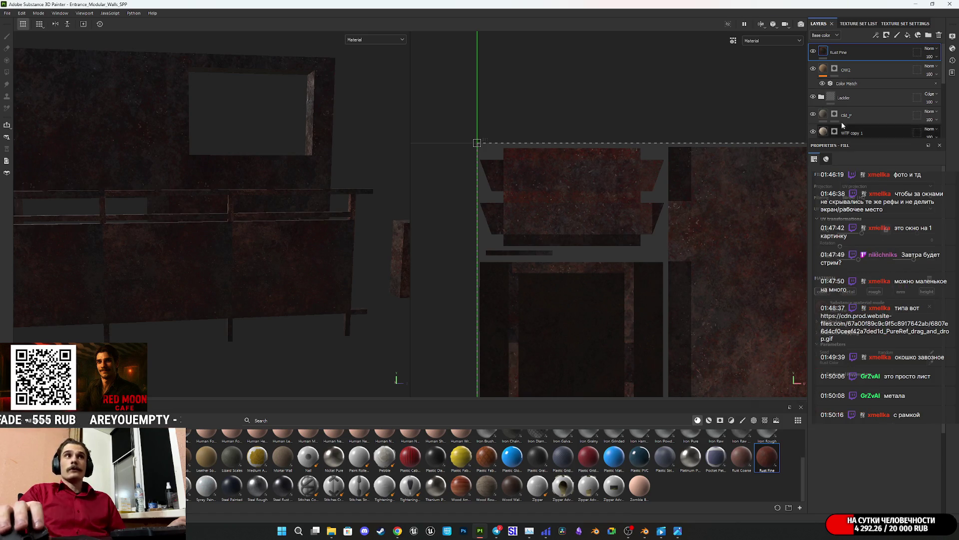
right_click(850, 52)
click(849, 65)
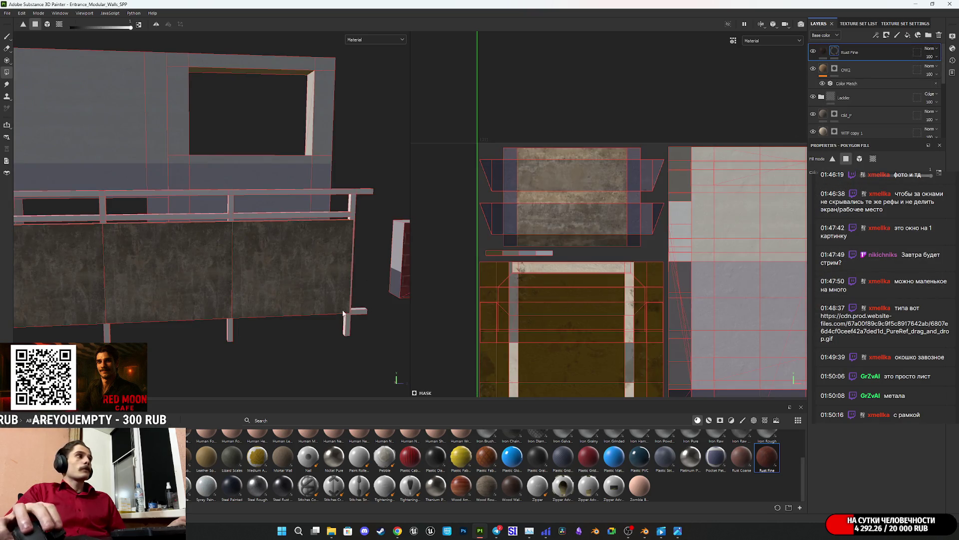
- Polygon-fill the railing's rails and legs in 3D and its rail strip in the UV view
drag(245, 352, 222, 338)
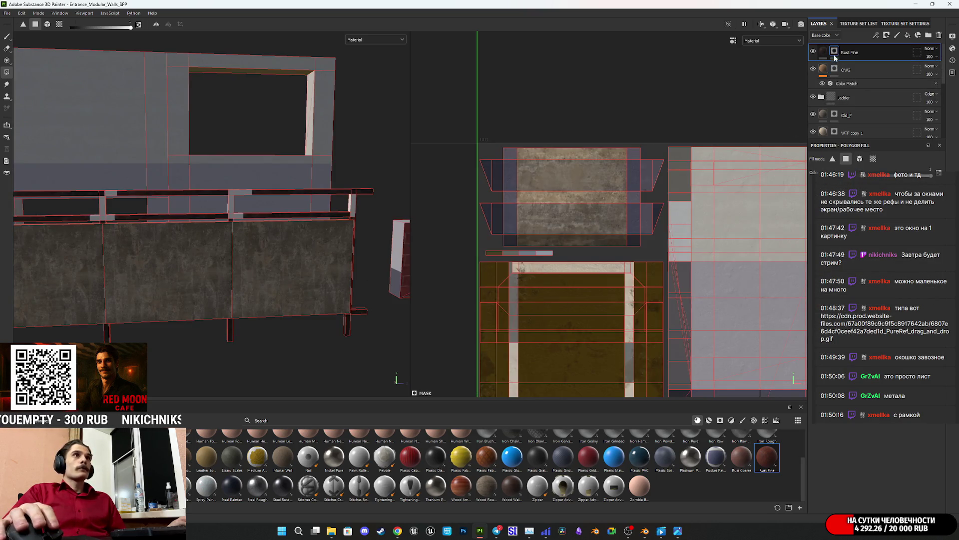
scroll(674, 315, down, 5)
middle_drag(673, 314, 559, 221)
scroll(558, 220, up, 10)
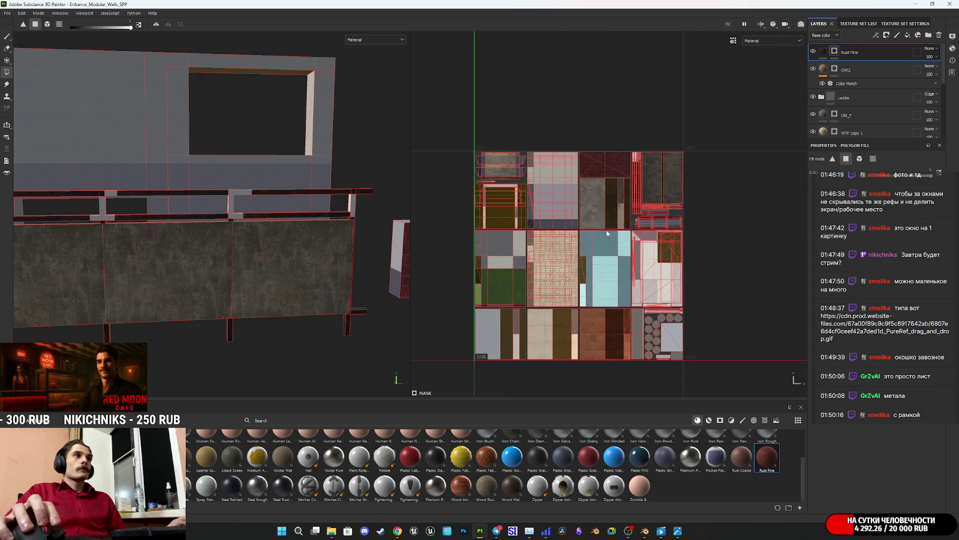
scroll(627, 218, up, 4)
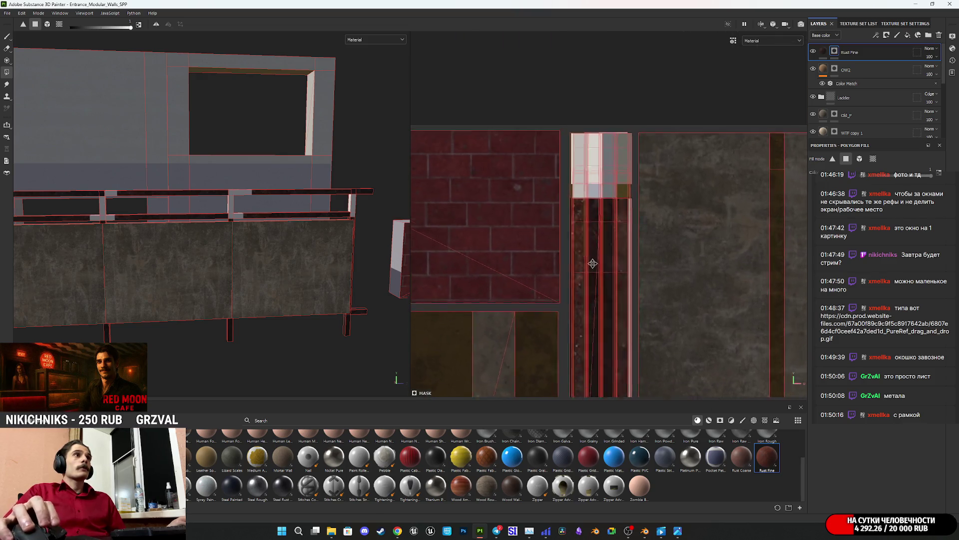
mouse_move(558, 223)
mouse_down()
mouse_move(626, 158)
mouse_move(678, 141)
mouse_up()
middle_drag(678, 141, 650, 319)
scroll(647, 322, up, 2)
drag(585, 347, 519, 332)
middle_drag(607, 306, 614, 342)
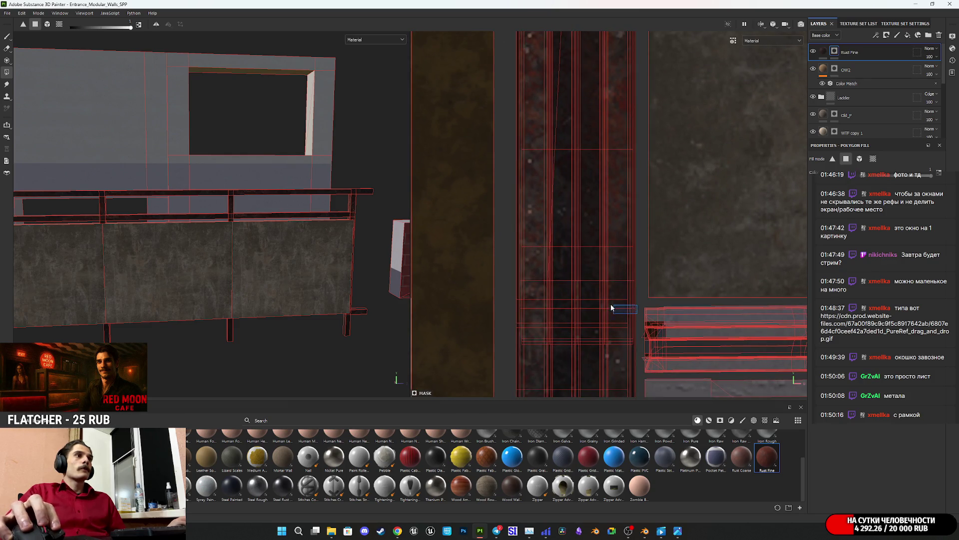
drag(522, 289, 522, 290)
- Return to the Rust Fine fill settings and orbit to view the brick wall and railing
click(823, 51)
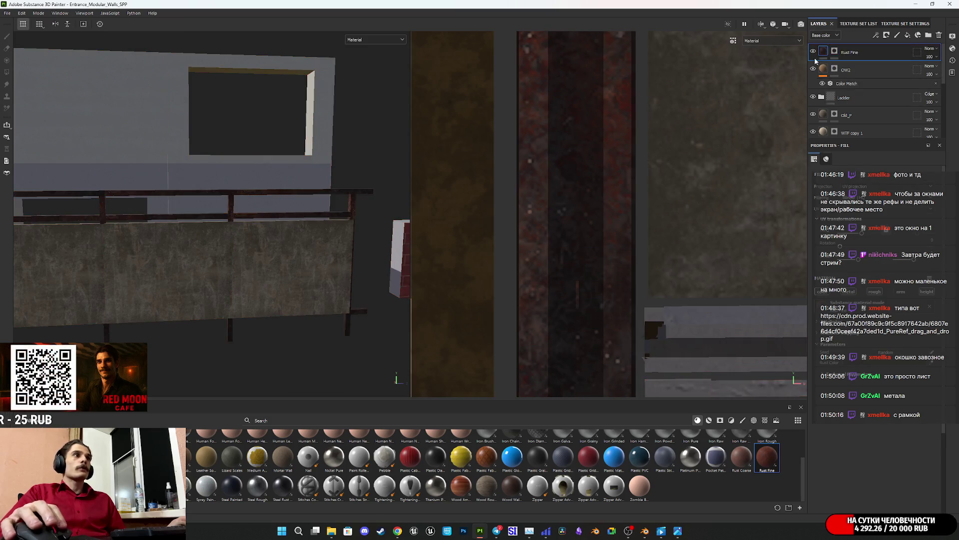
scroll(602, 239, down, 2)
mouse_move(349, 254)
alt+mouse_down()
mouse_move(64, 278)
mouse_move(52, 266)
mouse_move(260, 257)
mouse_move(300, 268)
mouse_move(298, 225)
mouse_move(314, 223)
mouse_move(309, 147)
mouse_move(260, 235)
mouse_move(243, 243)
mouse_move(278, 285)
mouse_move(350, 241)
mouse_move(553, 244)
mouse_move(452, 280)
mouse_move(229, 200)
mouse_move(283, 222)
mouse_move(275, 261)
mouse_move(203, 268)
mouse_move(449, 282)
mouse_move(332, 231)
mouse_move(340, 238)
mouse_move(299, 289)
alt+mouse_up()
scroll(322, 260, down, 5)
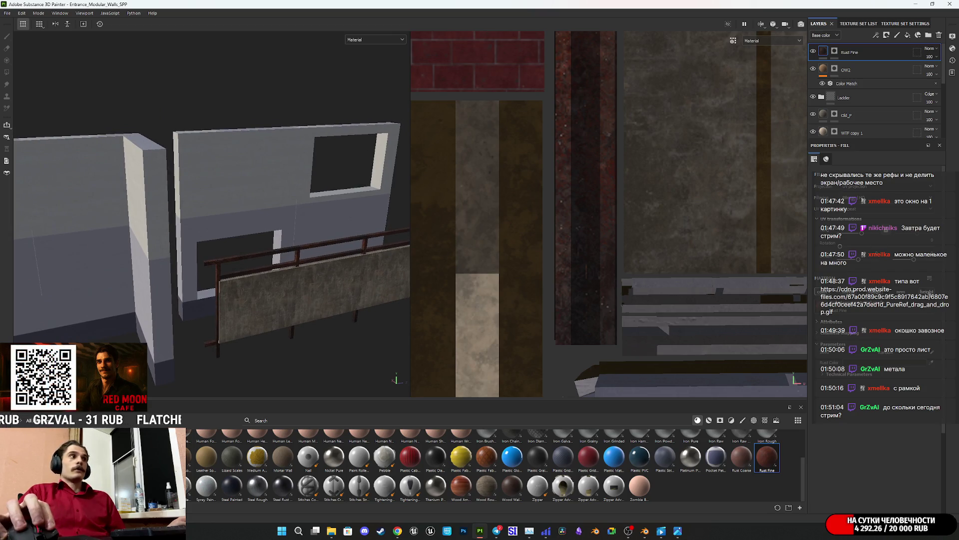
scroll(262, 259, up, 5)
mouse_move(262, 260)
alt+mouse_down()
mouse_move(72, 272)
mouse_move(79, 261)
alt+mouse_up()
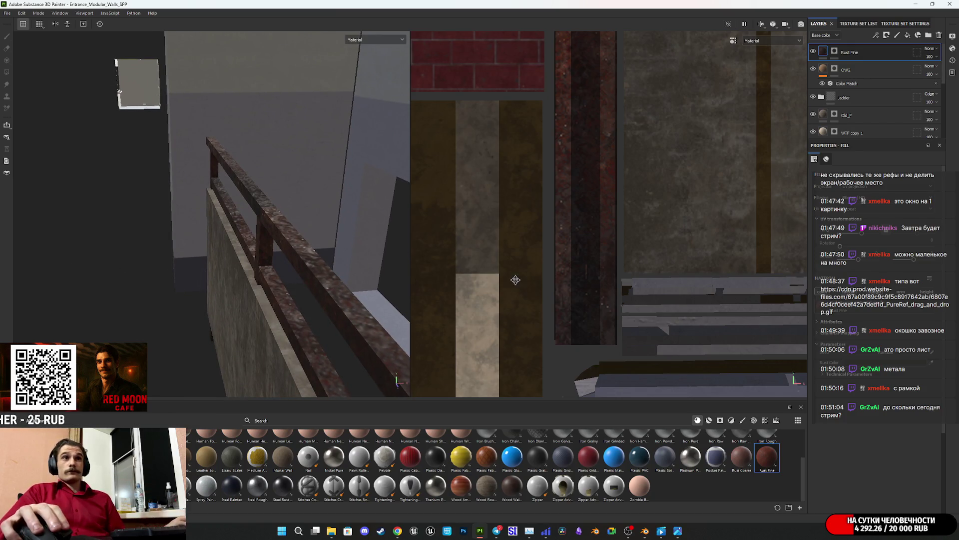
mouse_move(320, 280)
alt+mouse_down()
mouse_move(280, 280)
mouse_move(250, 260)
mouse_move(375, 322)
mouse_move(304, 320)
mouse_move(280, 335)
mouse_move(277, 287)
mouse_move(347, 272)
mouse_move(337, 295)
mouse_move(253, 282)
mouse_move(192, 293)
mouse_move(210, 292)
alt+mouse_up()
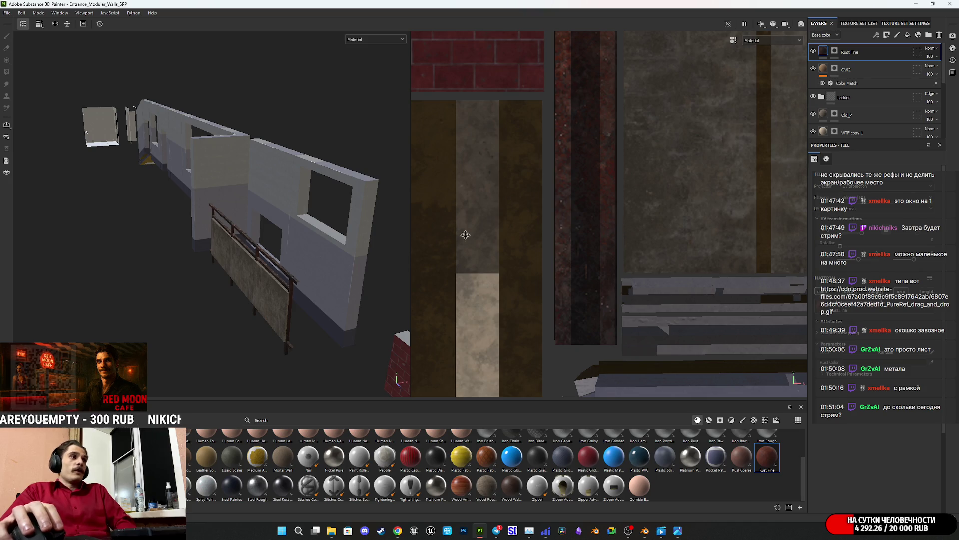
mouse_move(302, 253)
alt+mouse_down()
mouse_move(316, 256)
mouse_move(314, 281)
mouse_move(804, 79)
alt+mouse_up()
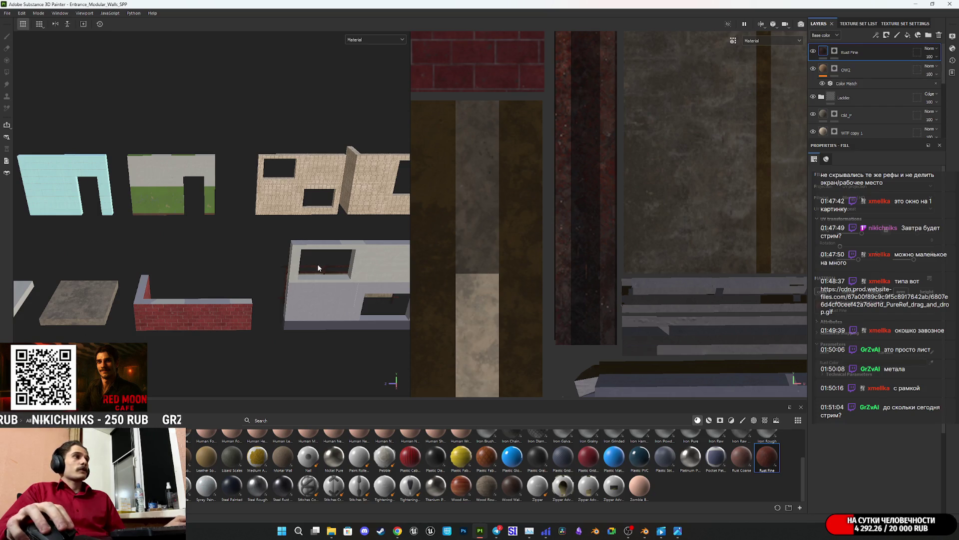
alt+drag(349, 273, 364, 269)
scroll(660, 151, down, 5)
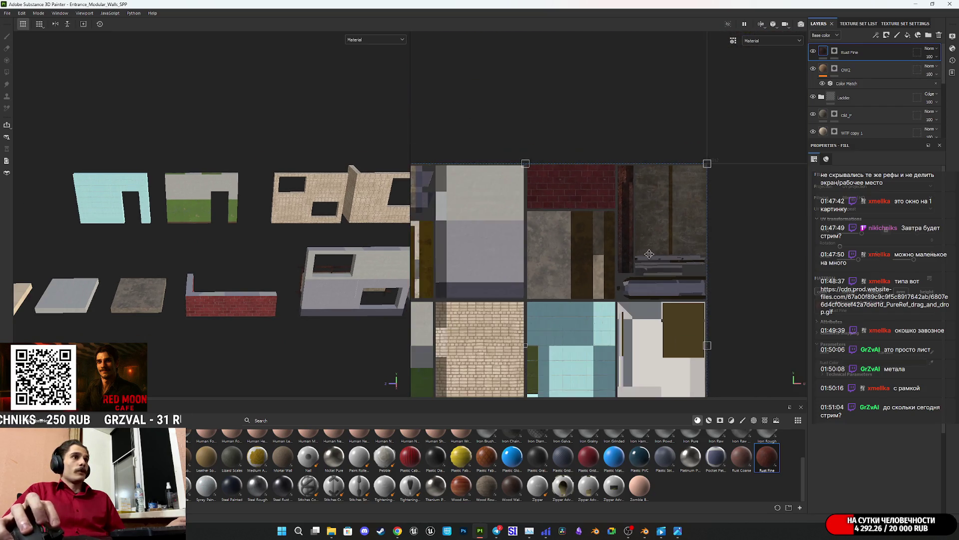
middle_drag(660, 150, 669, 109)
scroll(718, 306, up, 3)
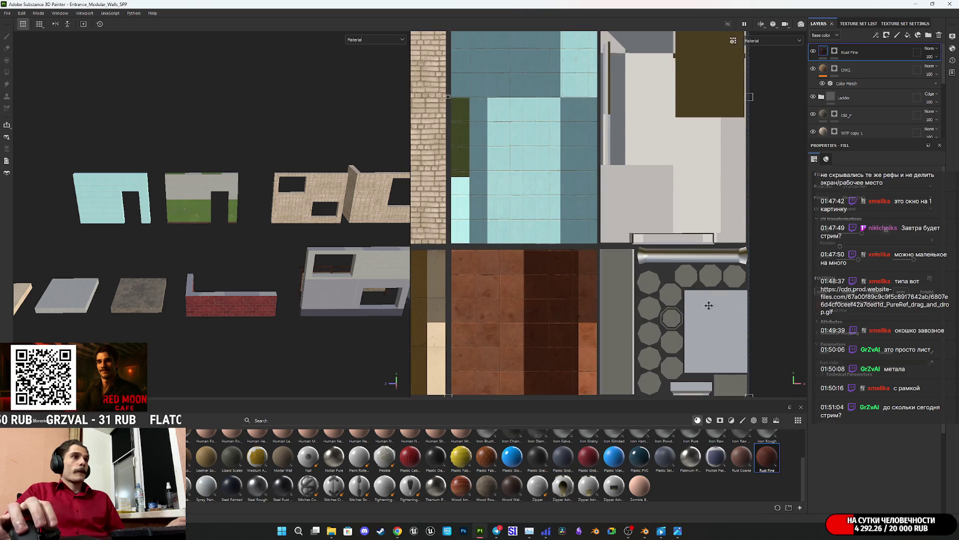
scroll(351, 244, up, 6)
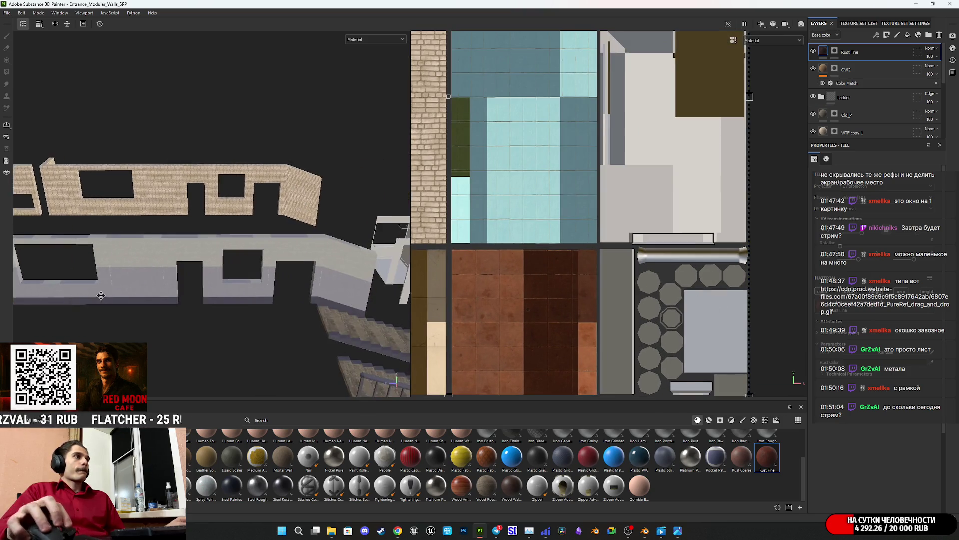
alt+drag(352, 268, 190, 272)
alt+drag(222, 265, 267, 285)
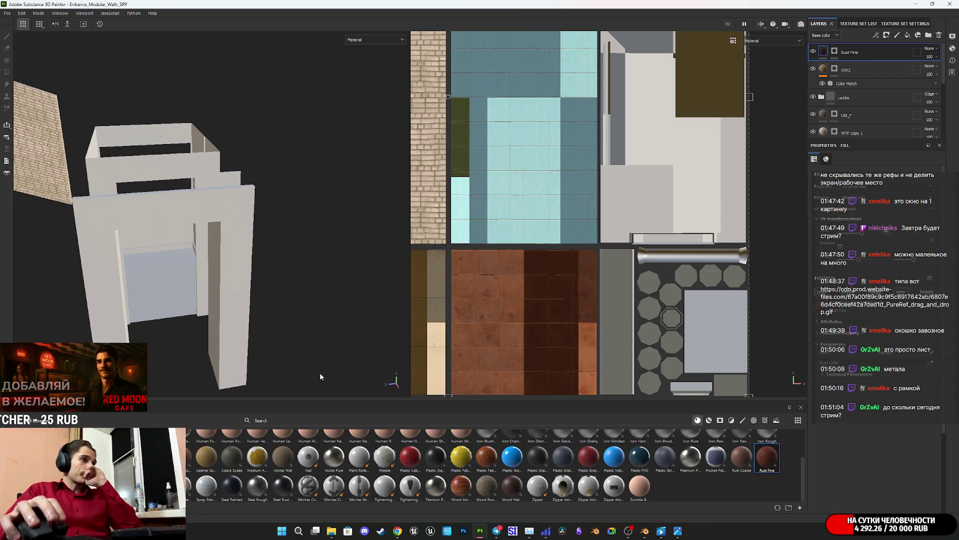
scroll(695, 474, up, 2)
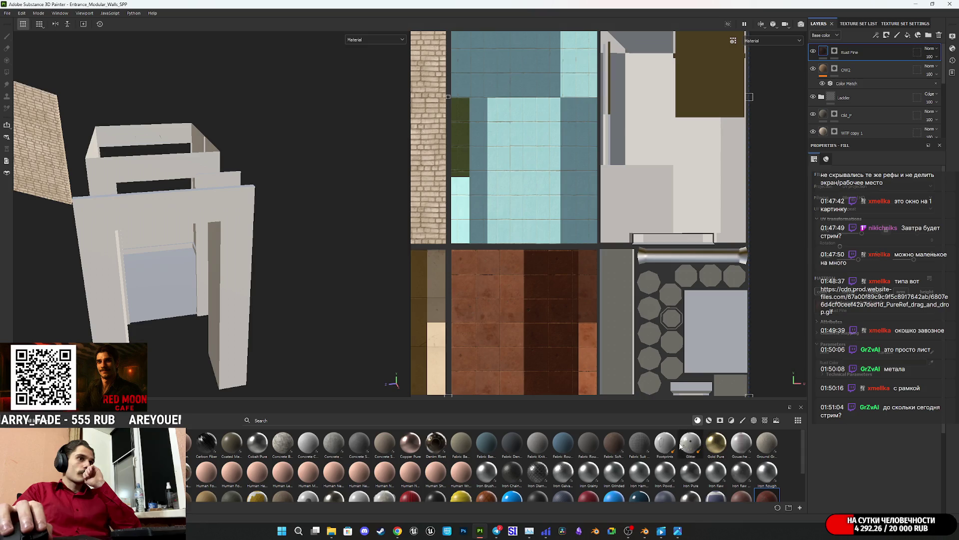
- Add Iron Grinded from the Shelf as a new layer and rename the Rust Fine layer to Fence
mouse_move(492, 475)
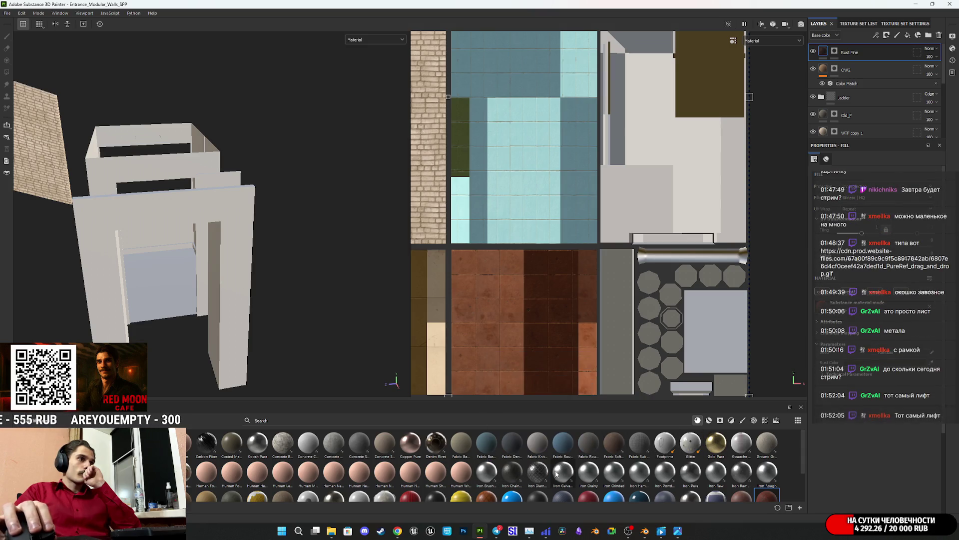
mouse_move(588, 476)
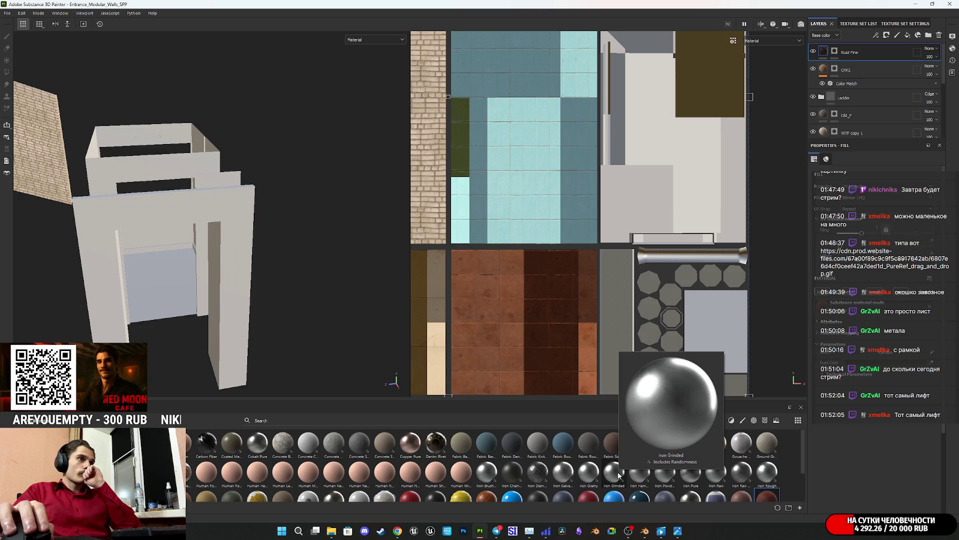
mouse_move(614, 475)
mouse_down()
mouse_move(787, 266)
mouse_move(859, 48)
mouse_up()
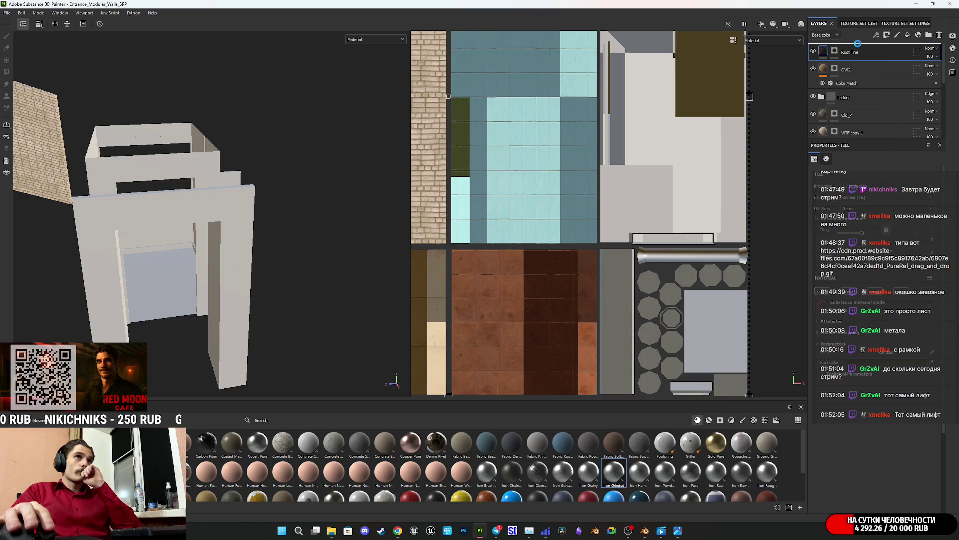
double_click(851, 71)
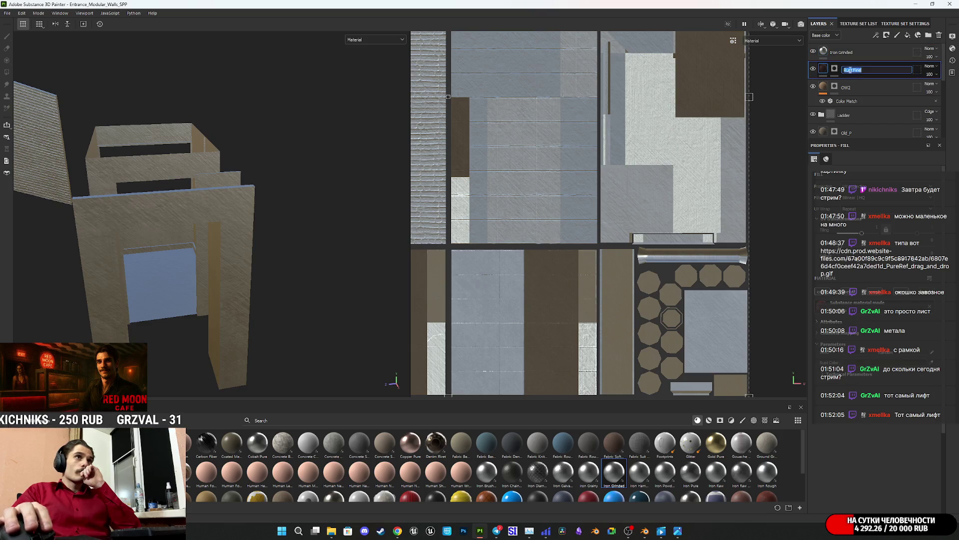
text(Fence)
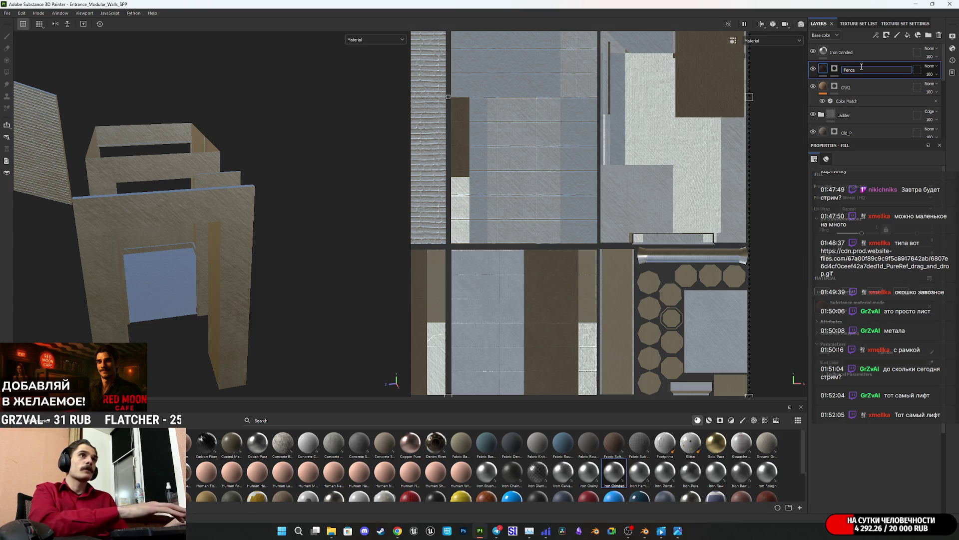
click(862, 74)
- Give Iron Grinded a black polygon-fill mask that reveals it only on the elevator button panel
right_click(825, 51)
click(868, 67)
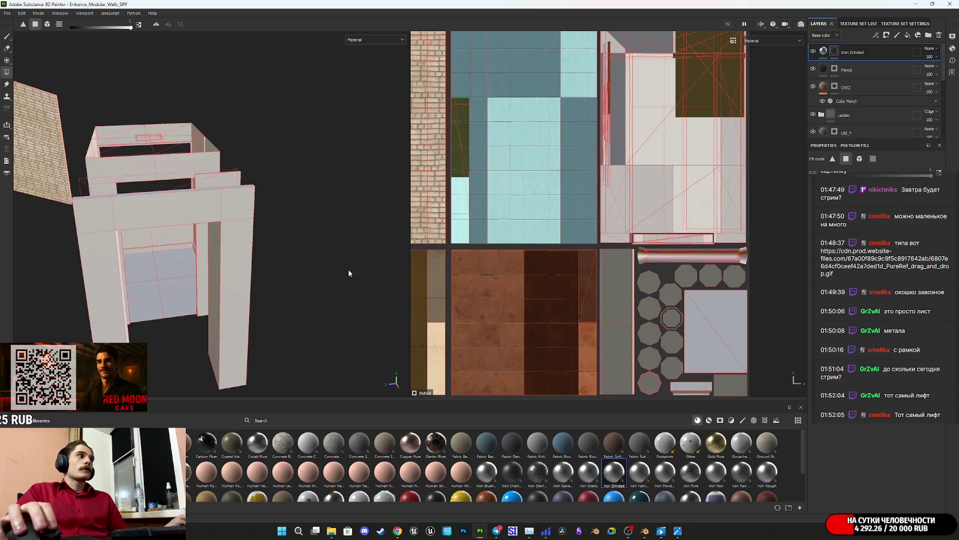
scroll(226, 259, up, 5)
mouse_move(226, 259)
alt+mouse_down()
mouse_move(270, 257)
mouse_move(278, 242)
mouse_move(246, 254)
mouse_move(332, 220)
mouse_move(331, 242)
mouse_move(235, 209)
mouse_move(225, 173)
mouse_move(236, 235)
alt+mouse_up()
click(278, 242)
scroll(245, 253, up, 2)
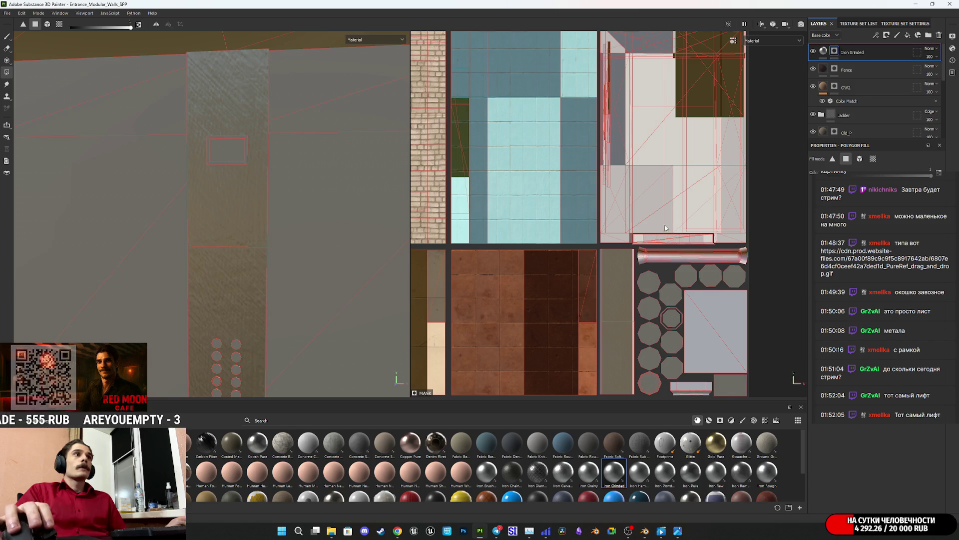
scroll(627, 315, up, 3)
scroll(627, 315, up, 2)
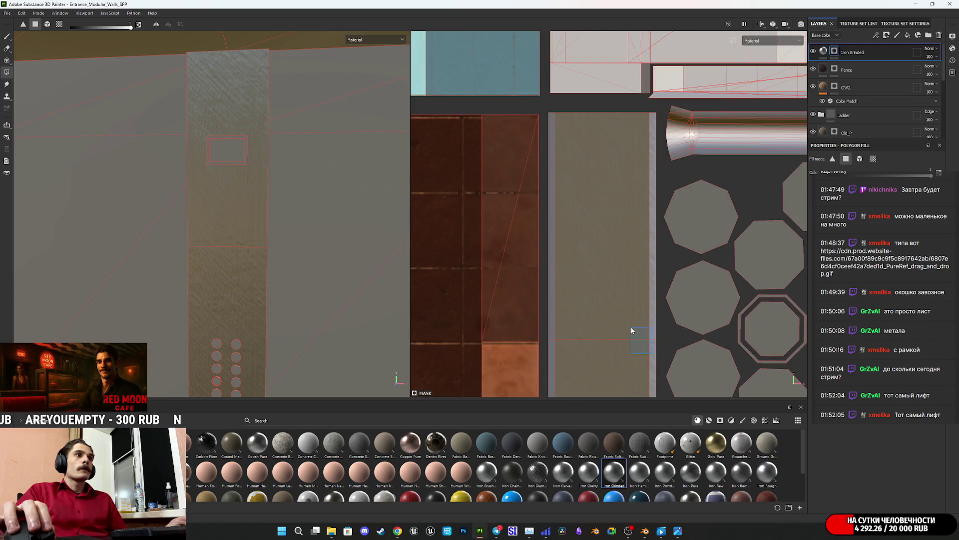
scroll(574, 305, up, 2)
scroll(583, 302, down, 3)
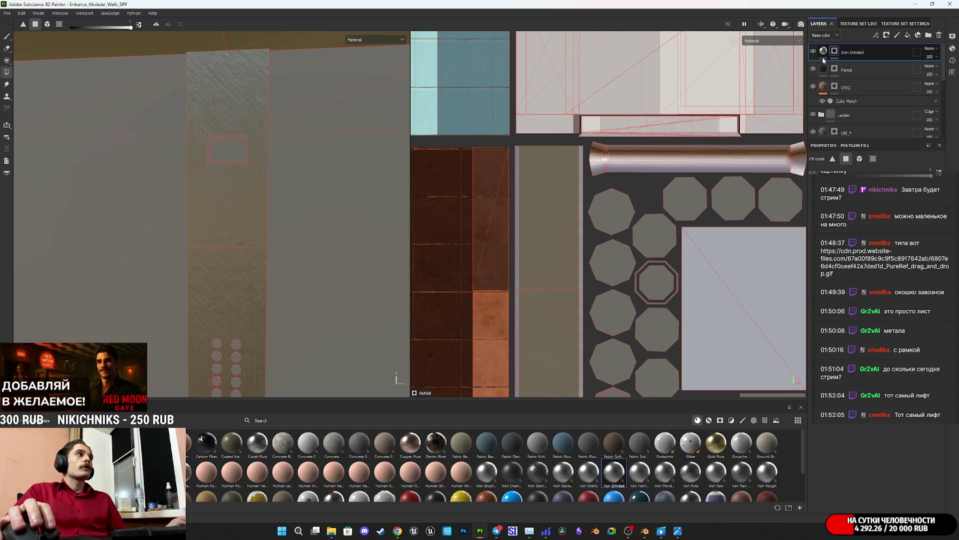
mouse_move(828, 55)
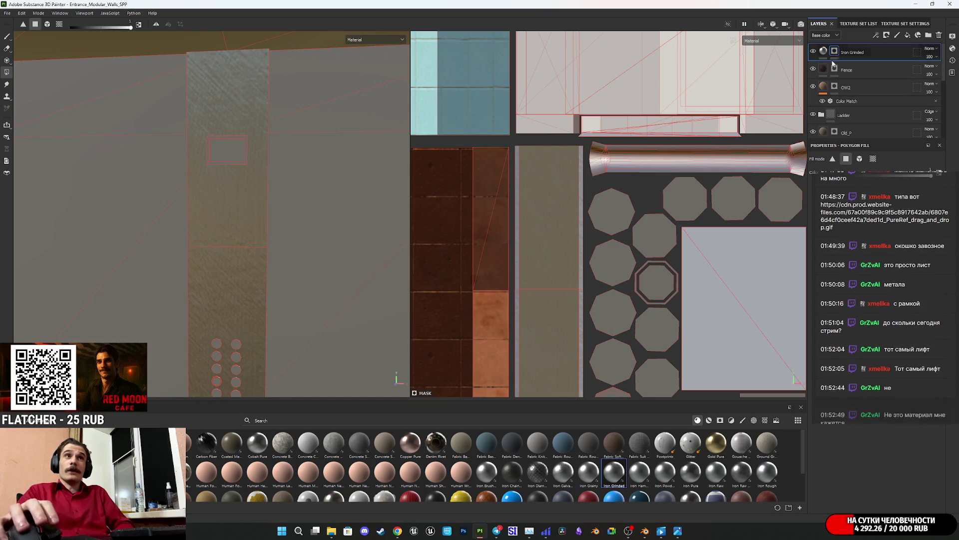
click(824, 52)
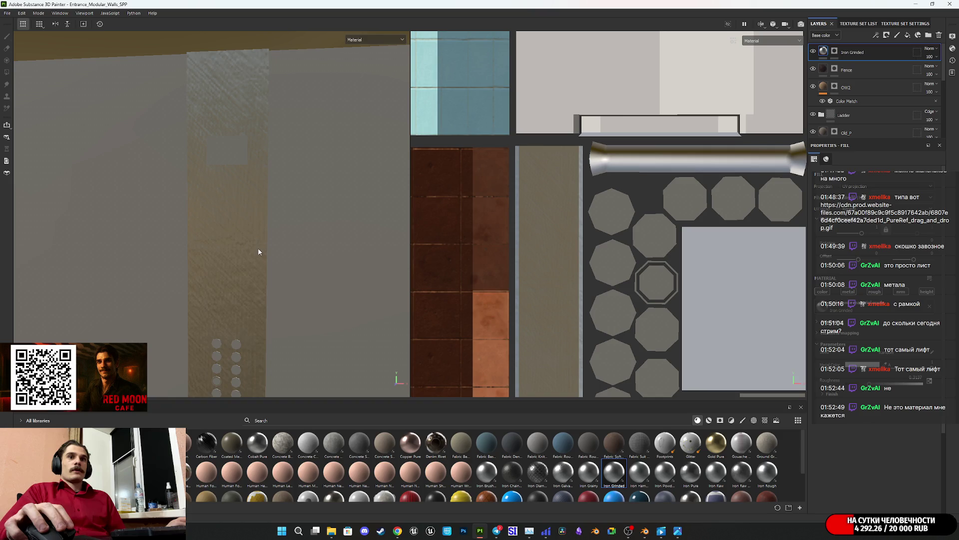
- Rescale and shift the Iron Grinded UV placement so it sits over the button panel
mouse_move(270, 240)
shift+right_down()
mouse_move(283, 275)
mouse_move(272, 277)
mouse_move(288, 275)
shift+right_up()
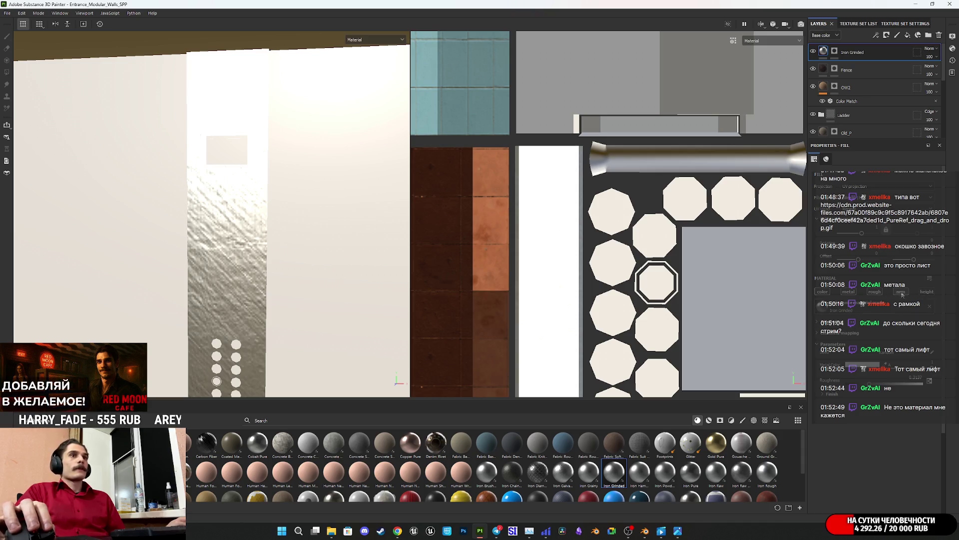
mouse_move(235, 278)
middle_down()
mouse_move(234, 200)
mouse_move(234, 223)
middle_up()
scroll(234, 223, up, 2)
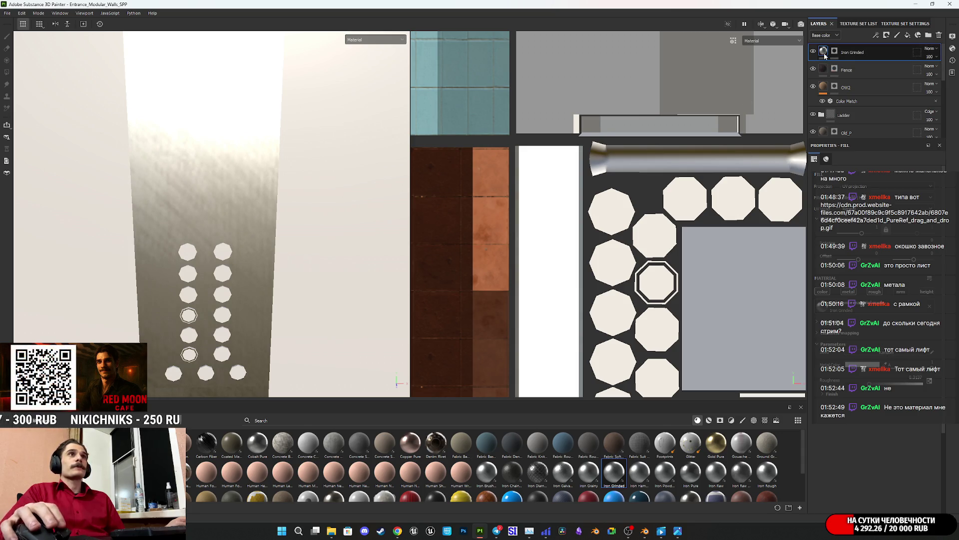
scroll(553, 293, down, 5)
scroll(562, 286, down, 2)
drag(423, 136, 524, 233)
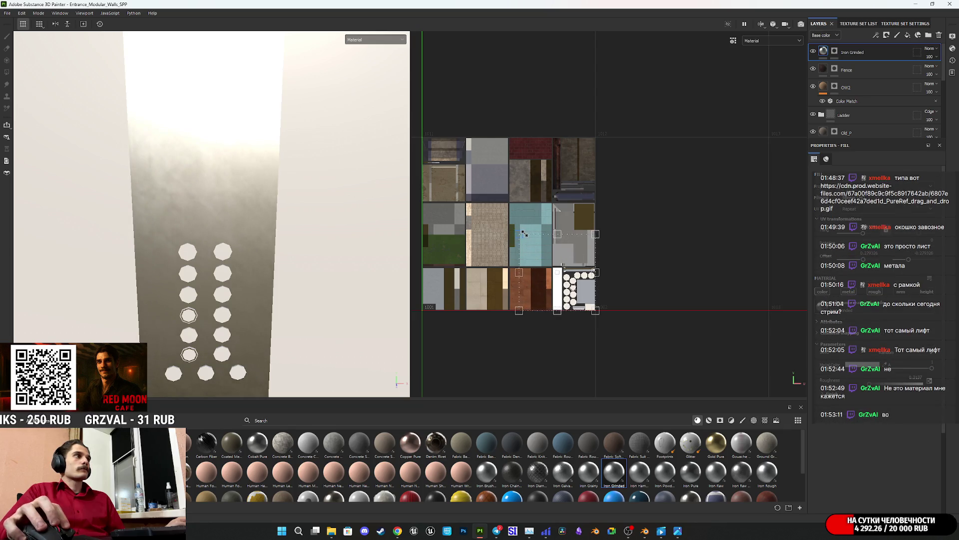
scroll(566, 300, up, 5)
mouse_move(689, 88)
mouse_down()
mouse_move(605, 201)
mouse_move(561, 240)
mouse_move(566, 263)
mouse_move(589, 258)
mouse_up()
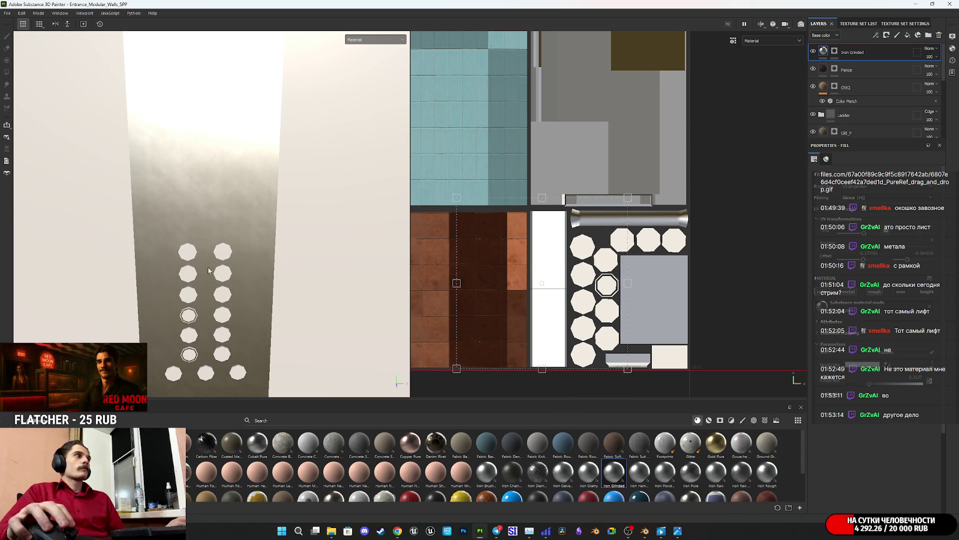
- Compare the base-colour-only and full lit views, and toggle the fill's material channels to flatten the panel
mouse_move(218, 225)
alt+mouse_down()
mouse_move(268, 214)
mouse_move(229, 220)
mouse_move(300, 190)
alt+mouse_up()
click(374, 39)
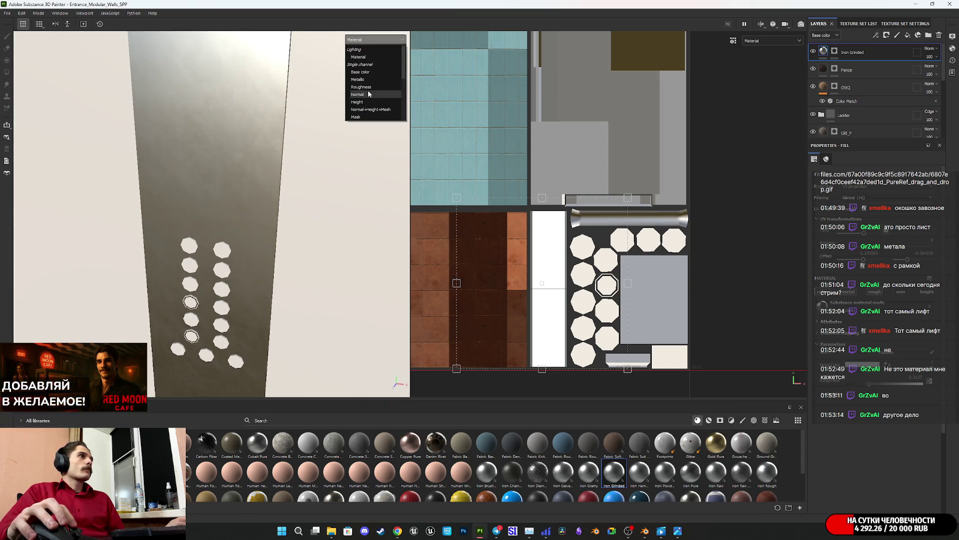
click(361, 72)
mouse_move(237, 218)
alt+mouse_down()
mouse_move(235, 193)
mouse_move(365, 79)
alt+mouse_up()
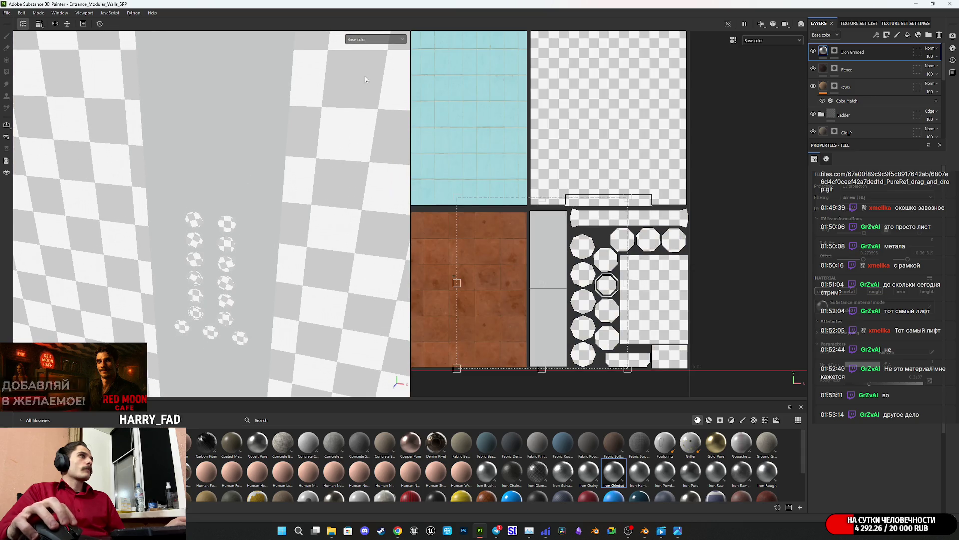
click(380, 43)
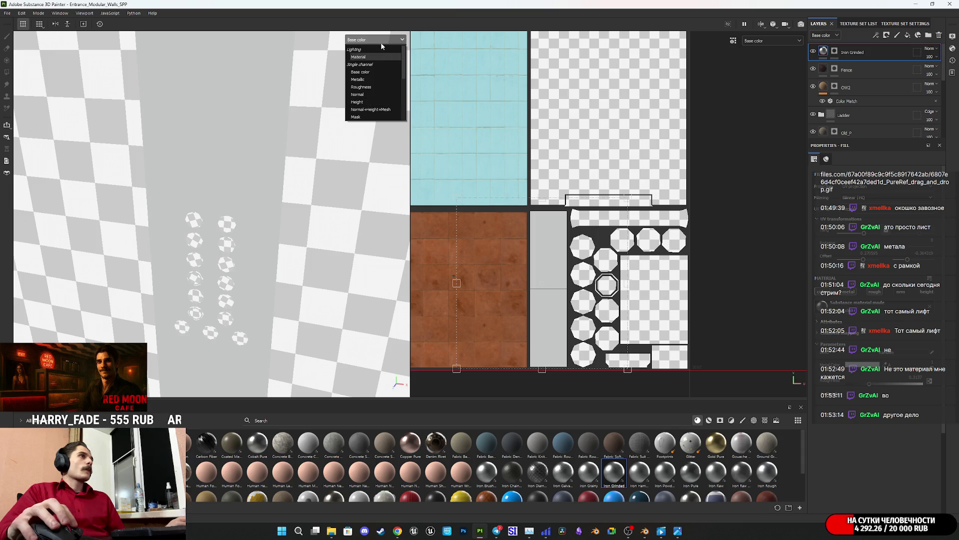
click(362, 58)
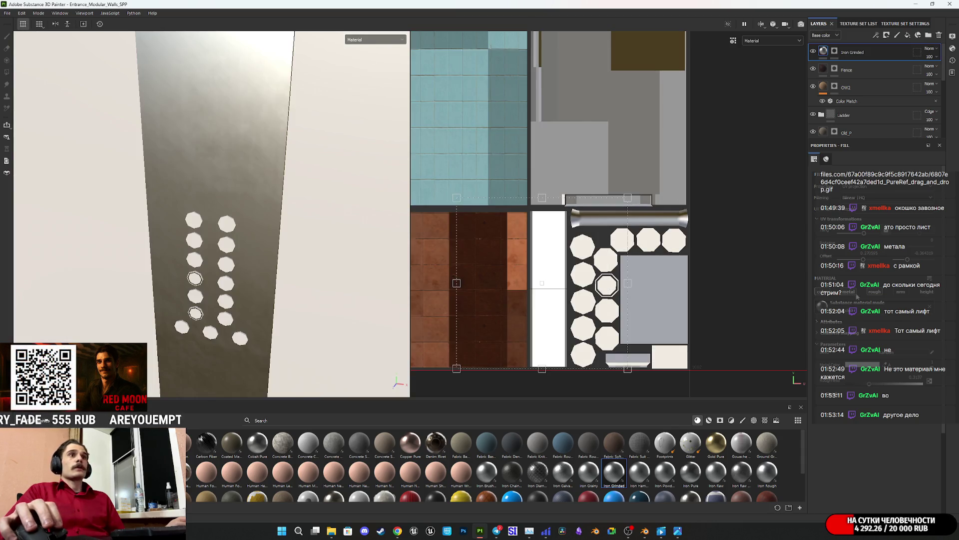
click(857, 294)
alt+drag(219, 263, 342, 90)
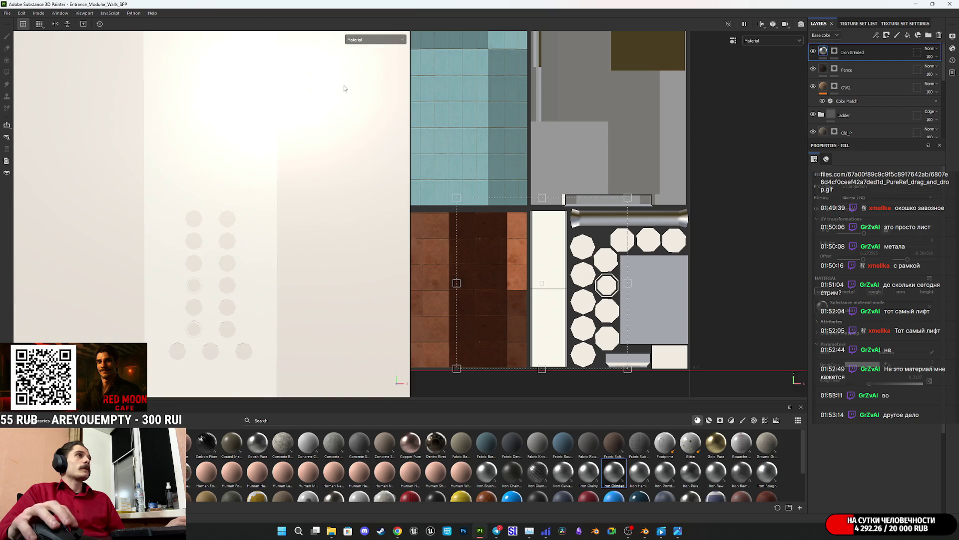
click(364, 40)
click(364, 47)
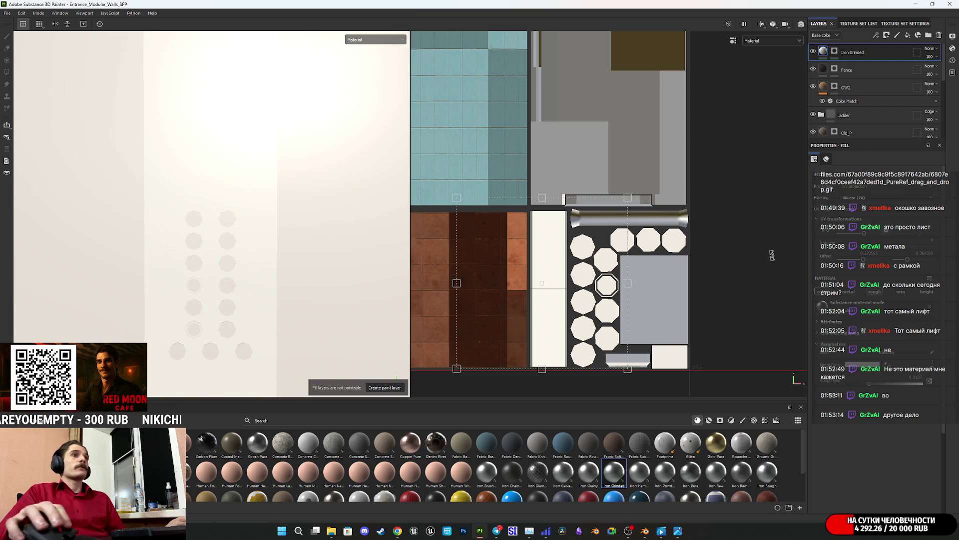
click(859, 370)
mouse_move(802, 306)
mouse_down()
mouse_move(781, 307)
mouse_move(778, 317)
mouse_up()
mouse_move(227, 205)
alt+mouse_down()
mouse_move(252, 205)
mouse_move(241, 205)
alt+mouse_up()
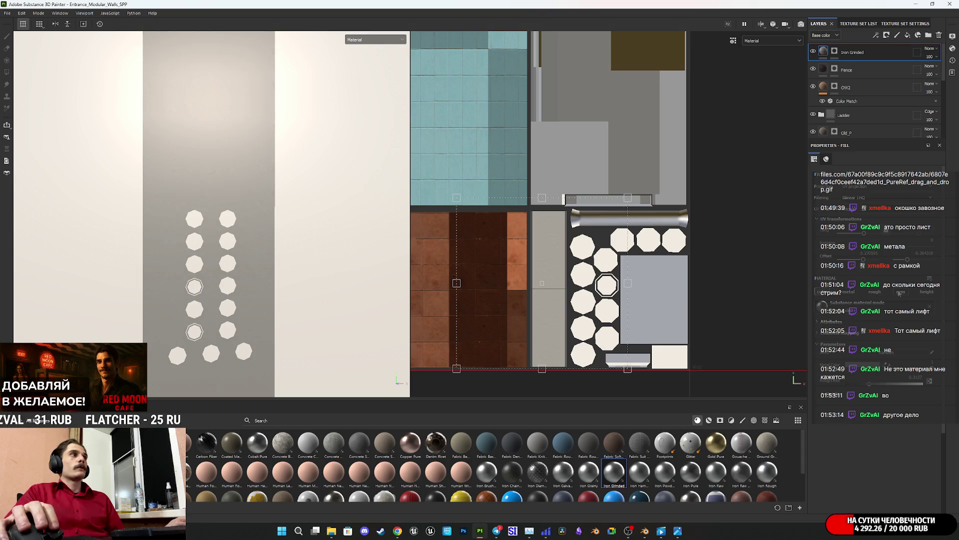
mouse_move(250, 152)
alt+mouse_down()
mouse_move(259, 133)
mouse_move(218, 163)
mouse_move(244, 176)
mouse_move(257, 159)
mouse_move(242, 135)
mouse_move(257, 161)
alt+mouse_up()
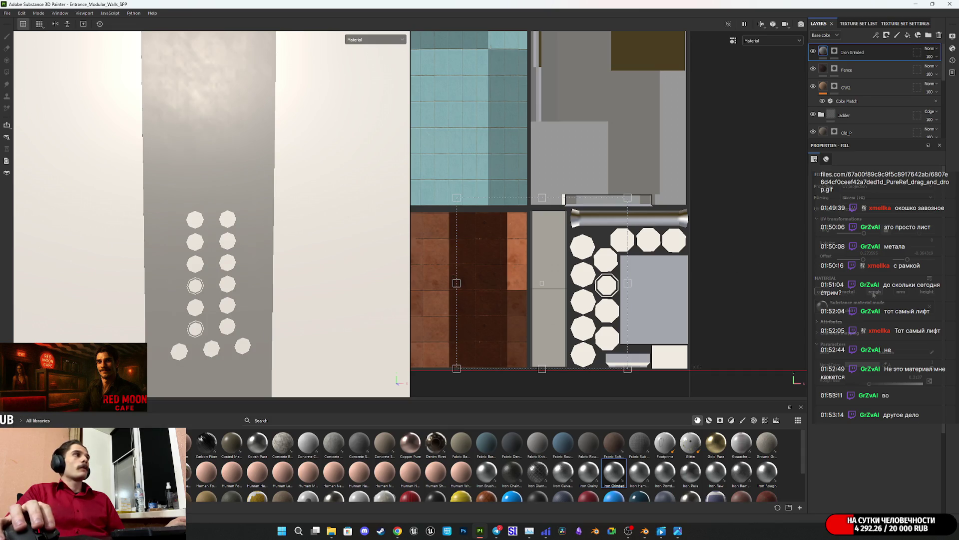
mouse_move(257, 161)
alt+mouse_down()
mouse_move(180, 110)
mouse_move(131, 141)
mouse_move(140, 110)
mouse_move(143, 119)
alt+mouse_up()
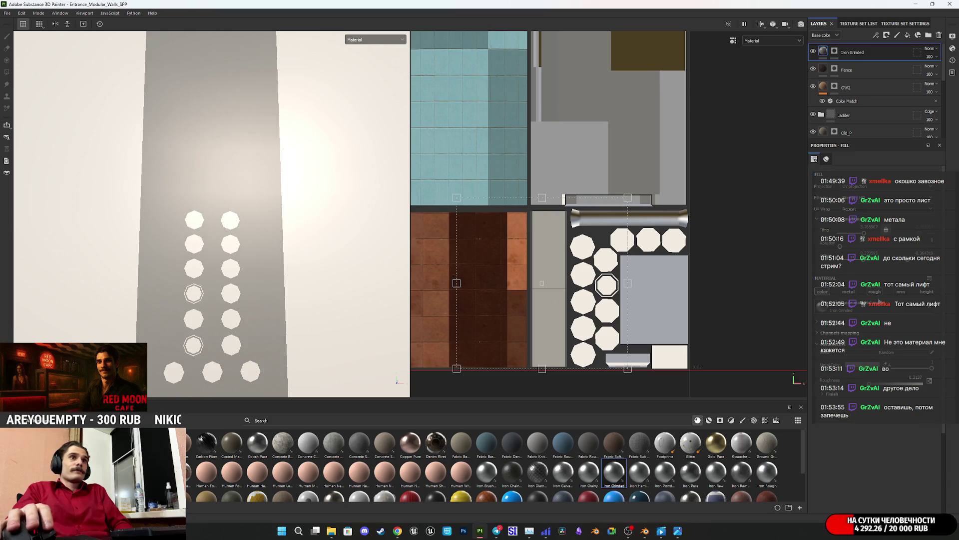
mouse_move(161, 183)
alt+mouse_down()
mouse_move(208, 187)
mouse_move(188, 200)
mouse_move(217, 199)
mouse_move(184, 208)
mouse_move(215, 278)
mouse_move(182, 191)
mouse_move(242, 322)
mouse_move(232, 239)
mouse_move(221, 258)
mouse_move(257, 242)
mouse_move(180, 208)
mouse_move(237, 272)
mouse_move(203, 274)
mouse_move(223, 204)
mouse_move(211, 202)
mouse_move(214, 288)
alt+mouse_up()
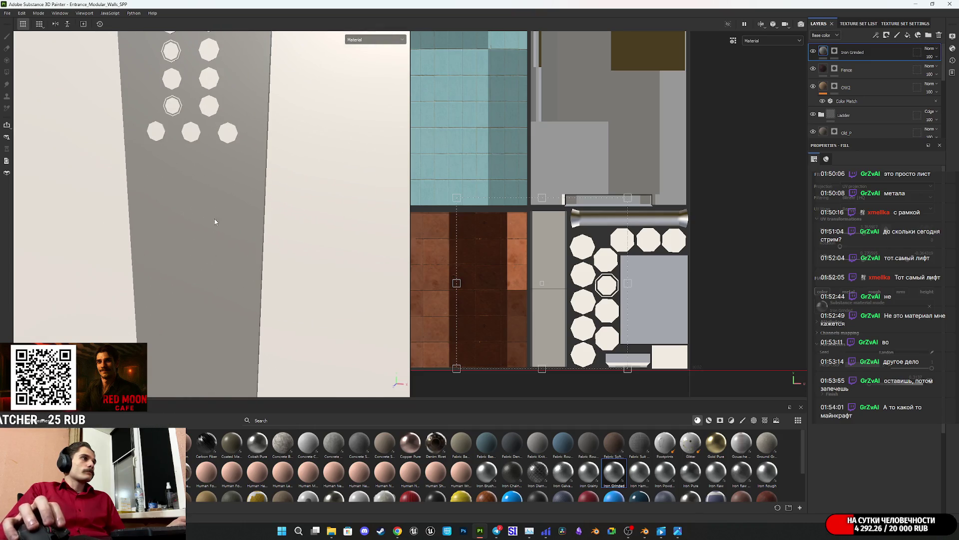
mouse_move(215, 222)
alt+mouse_down()
mouse_move(227, 327)
mouse_move(272, 268)
mouse_move(246, 285)
mouse_move(272, 301)
alt+mouse_up()
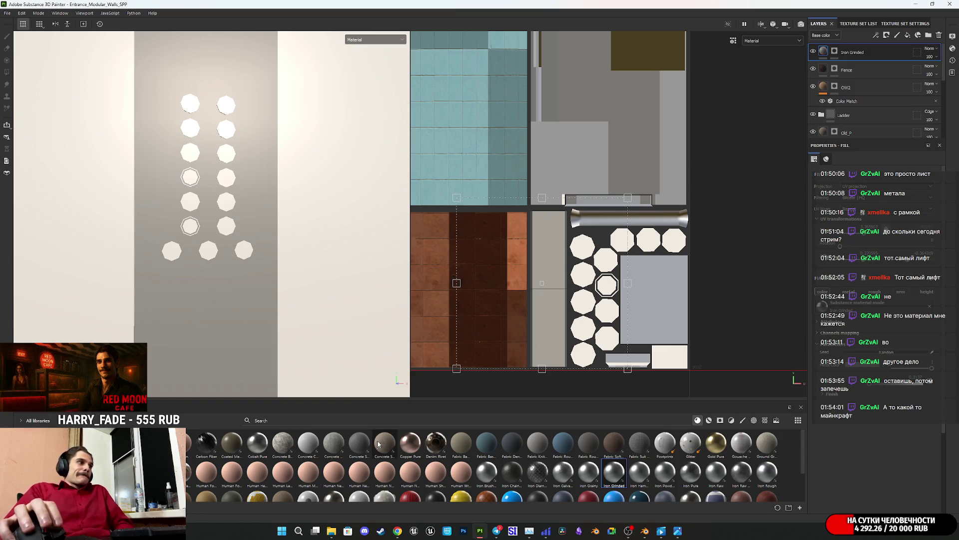
mouse_move(282, 445)
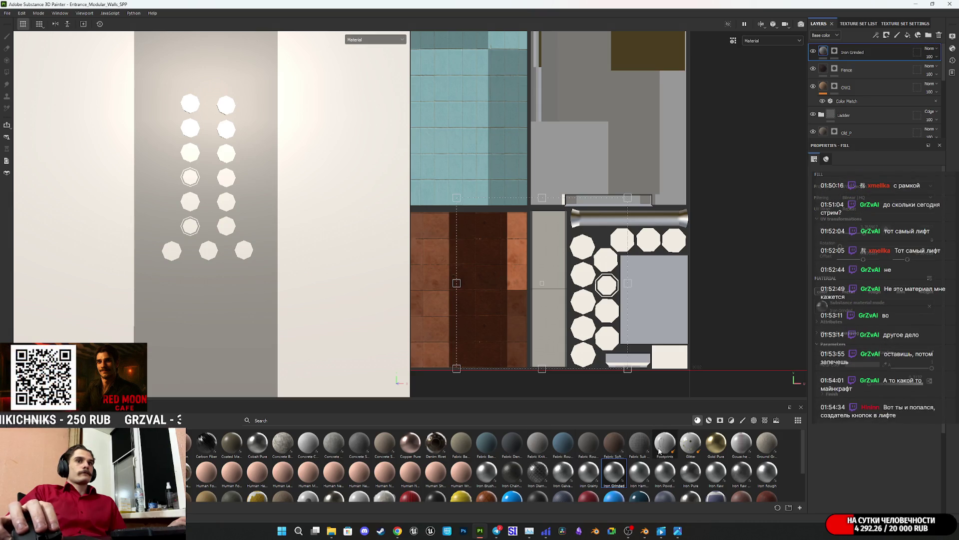
mouse_move(659, 451)
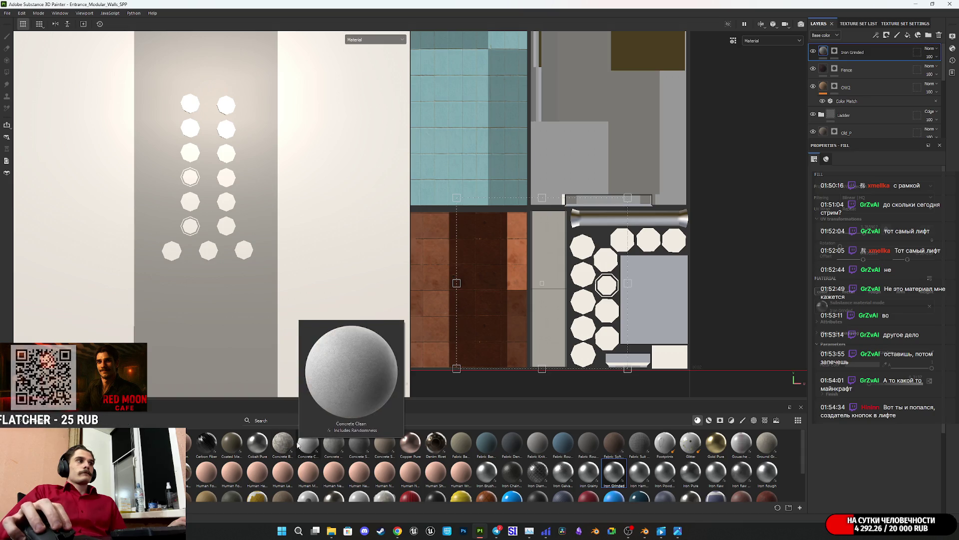
- Add Concrete Bare above Iron Grinded with a black mask polygon-filled on the panel strip
mouse_move(279, 445)
mouse_down()
mouse_move(475, 384)
mouse_move(899, 97)
mouse_move(872, 50)
mouse_move(859, 49)
mouse_up()
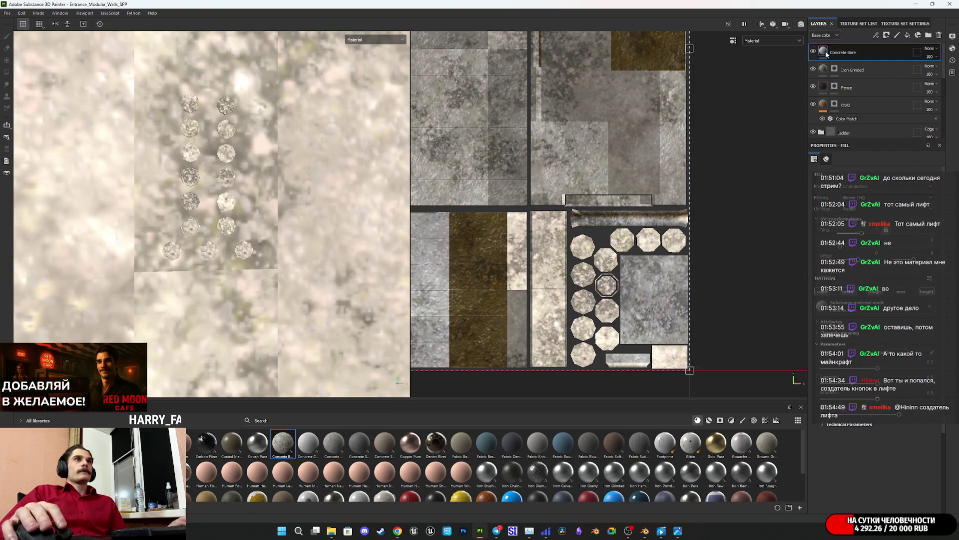
right_click(826, 53)
click(855, 66)
key(4)
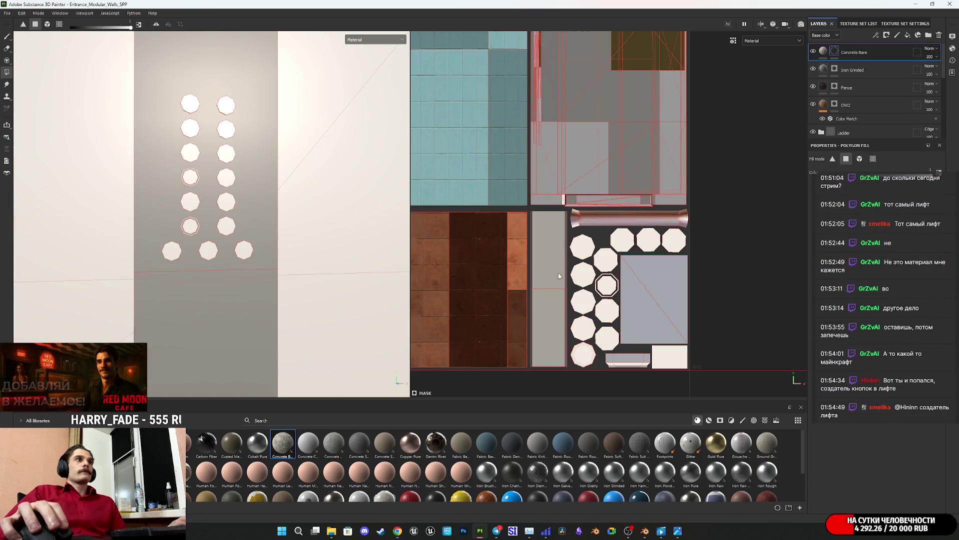
click(548, 280)
scroll(548, 280, up, 3)
drag(585, 283, 591, 280)
- Shift the Concrete Bare texture's horizontal UV offset
click(823, 51)
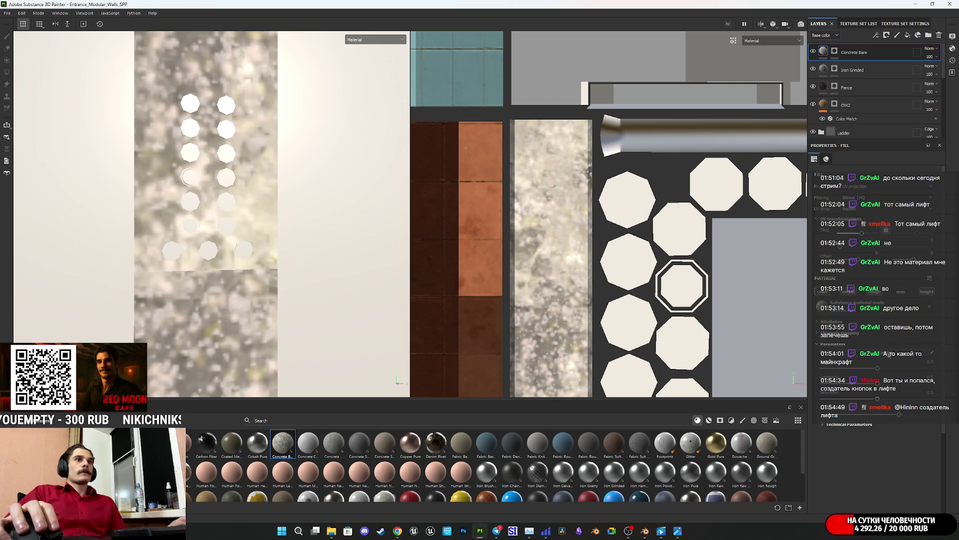
key(f)
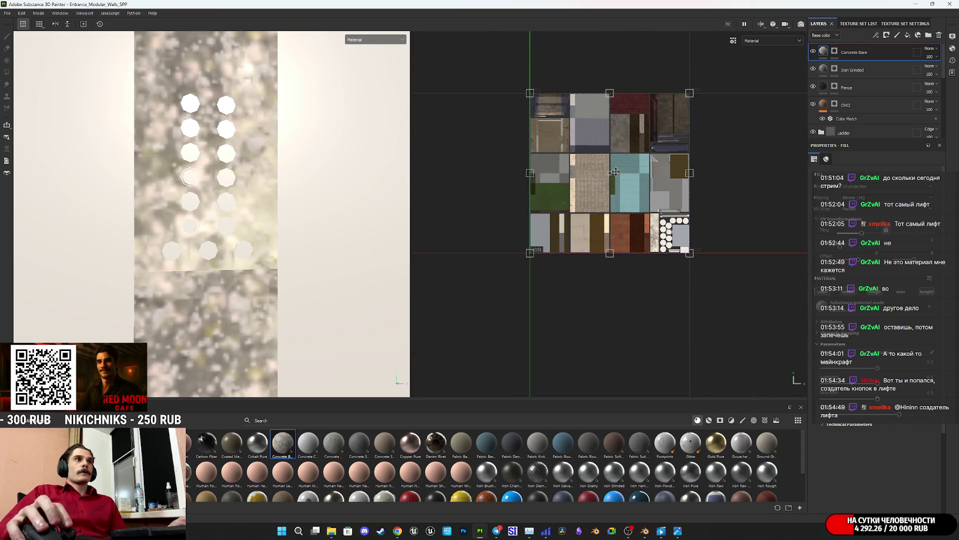
scroll(647, 218, up, 5)
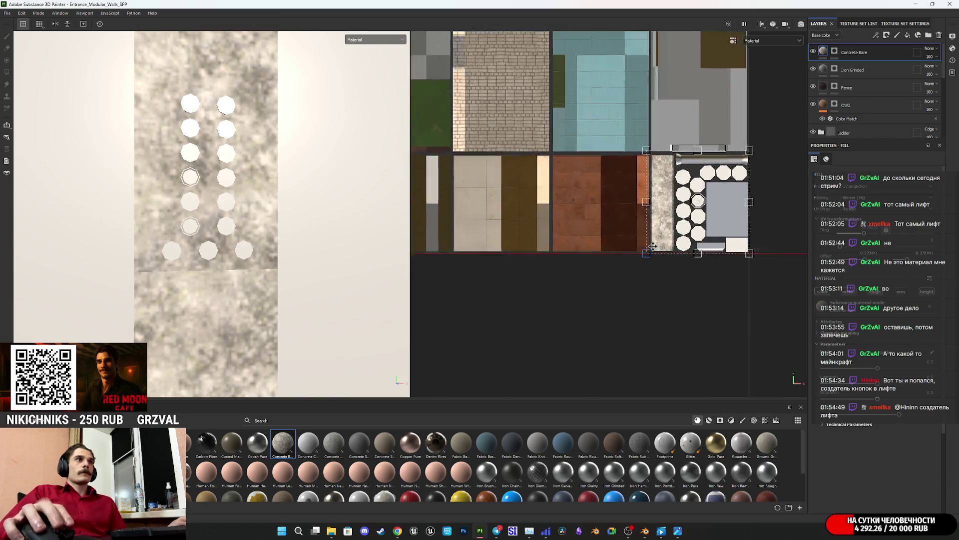
mouse_move(647, 218)
mouse_down()
mouse_move(665, 160)
mouse_move(658, 113)
mouse_up()
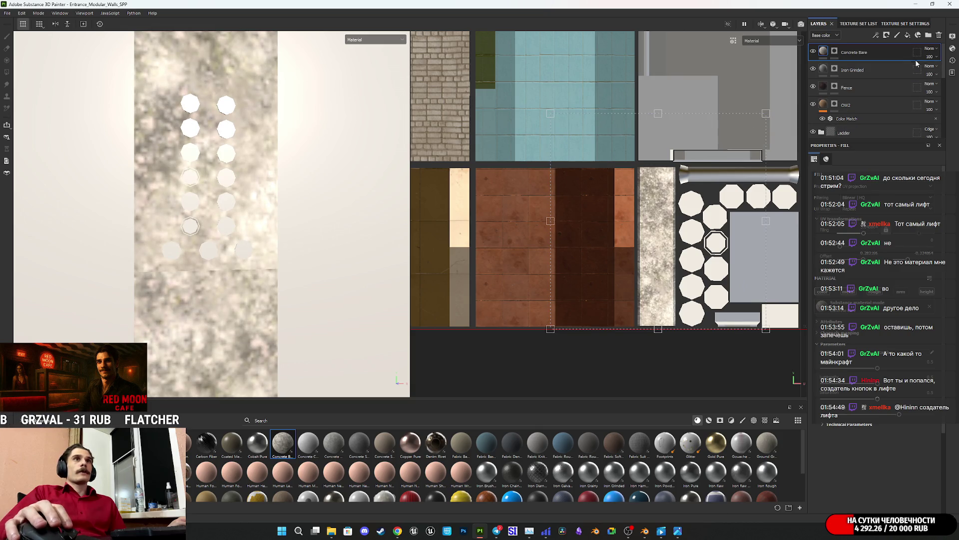
- Settle the Concrete Bare layer opacity at 11 after trying 13, 36 and 18
drag(933, 69, 925, 72)
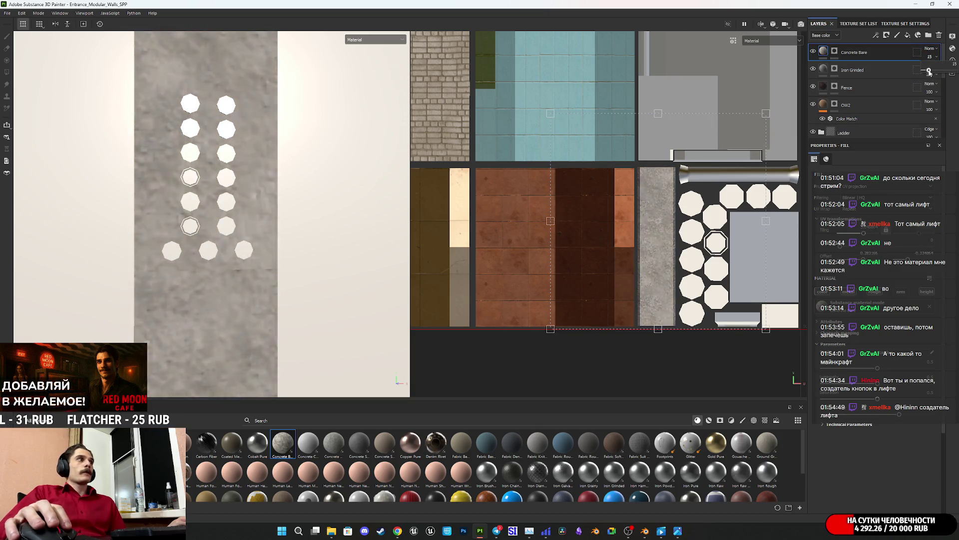
drag(928, 75, 929, 75)
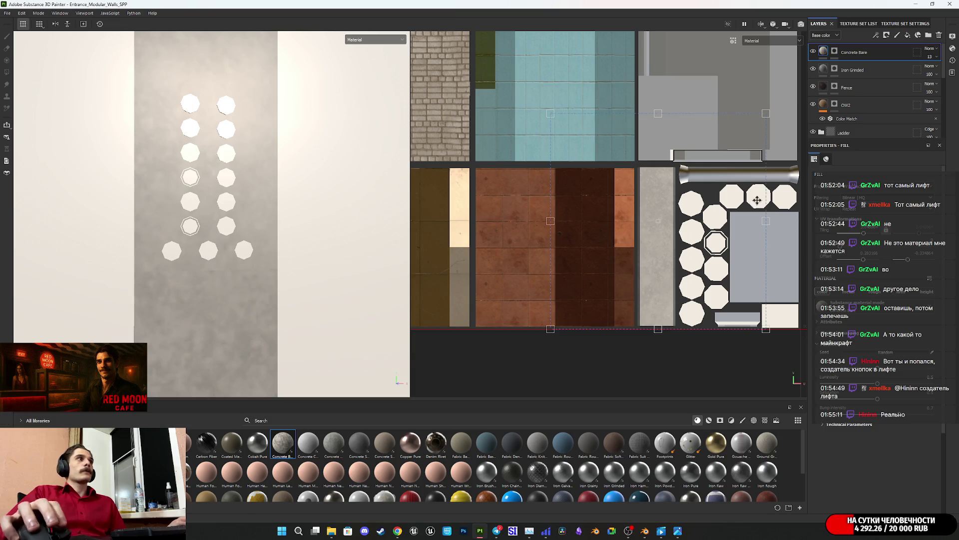
mouse_move(229, 284)
alt+mouse_down()
mouse_move(150, 321)
mouse_move(210, 315)
mouse_move(272, 280)
mouse_move(229, 285)
alt+mouse_up()
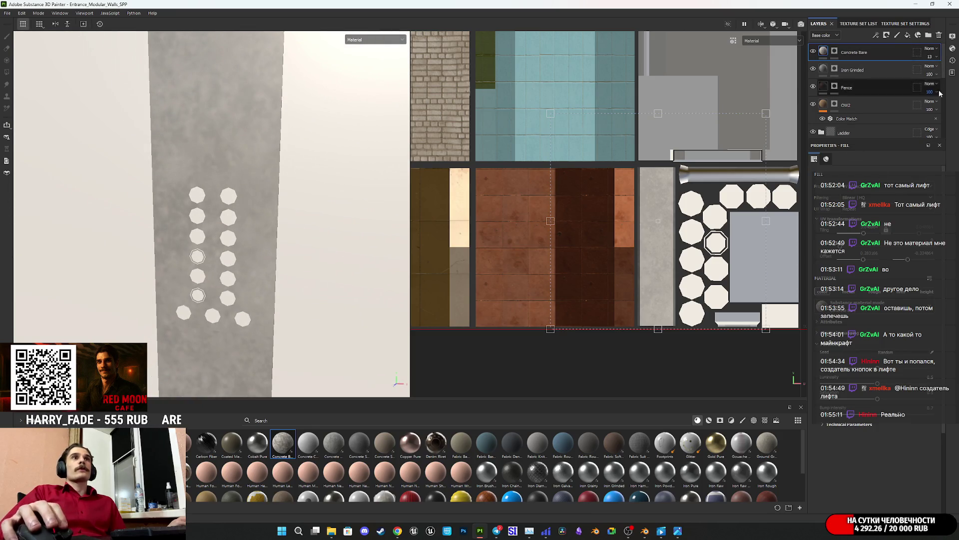
drag(935, 72, 936, 75)
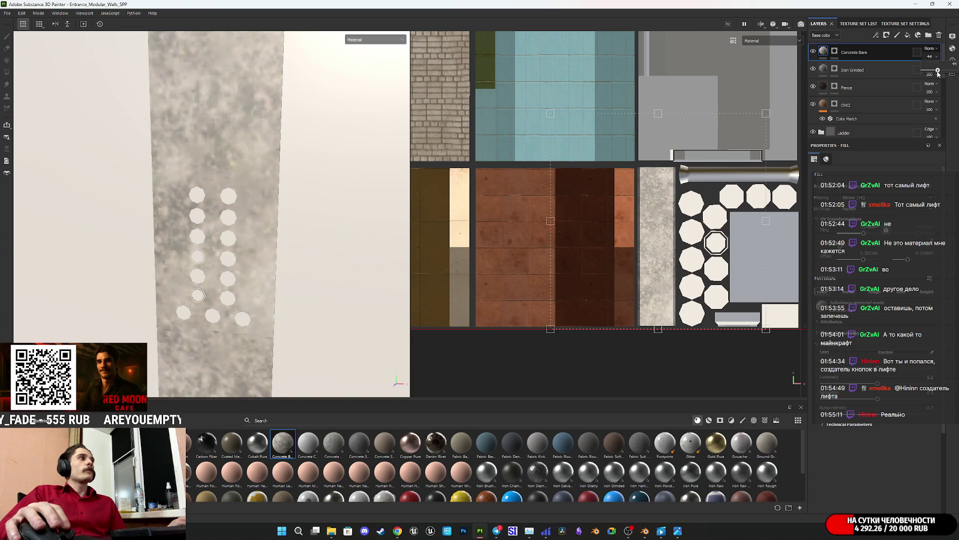
drag(933, 73, 929, 80)
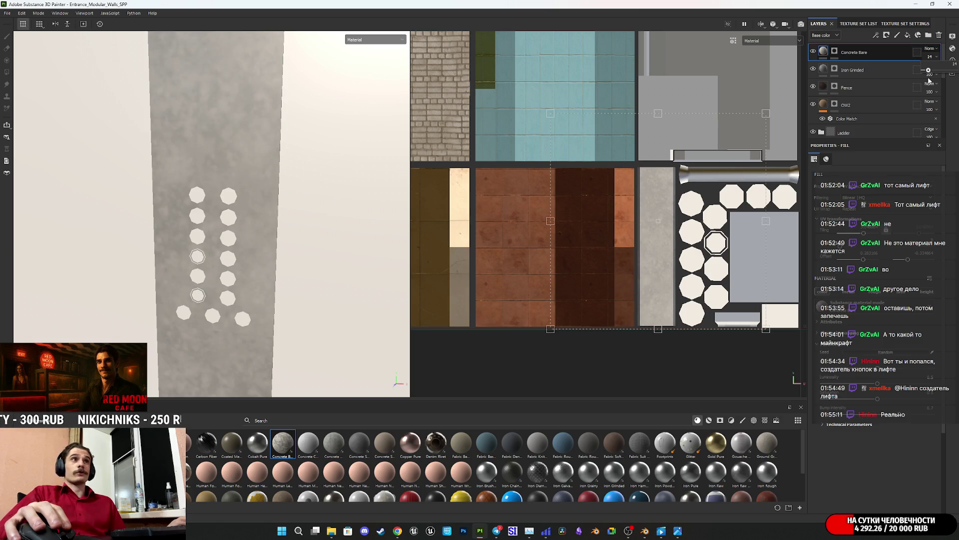
drag(928, 81, 927, 80)
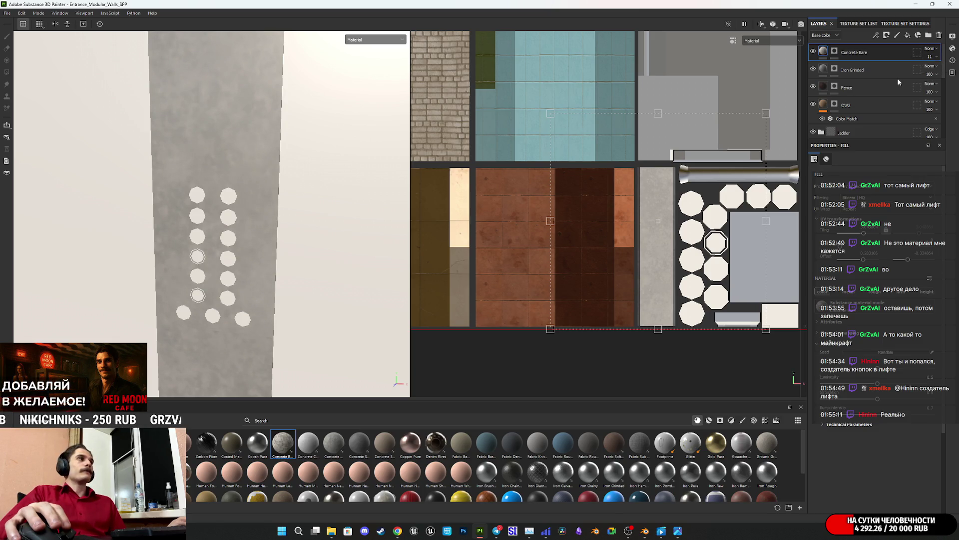
mouse_move(210, 234)
alt+mouse_down()
mouse_move(272, 184)
mouse_move(232, 217)
mouse_move(234, 255)
mouse_move(226, 237)
alt+mouse_up()
mouse_move(678, 534)
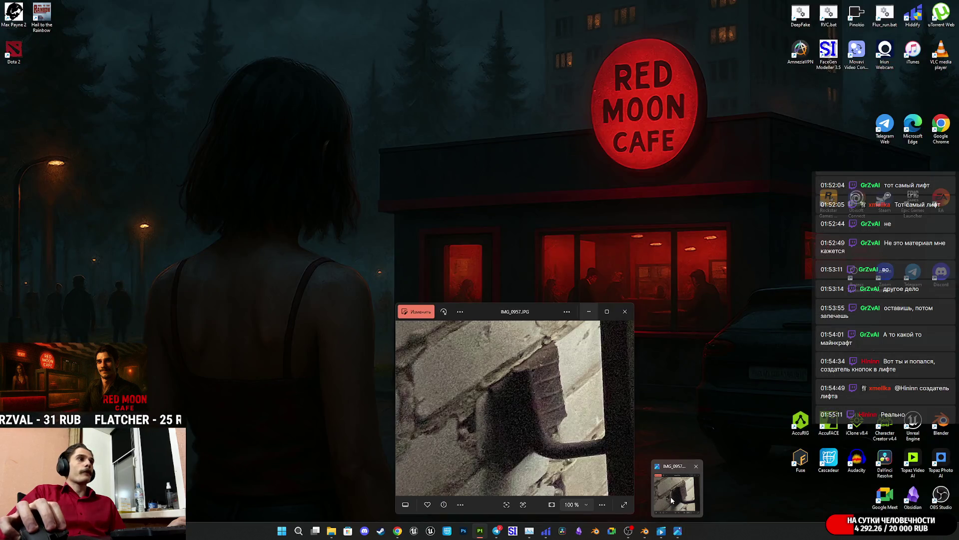
click(671, 496)
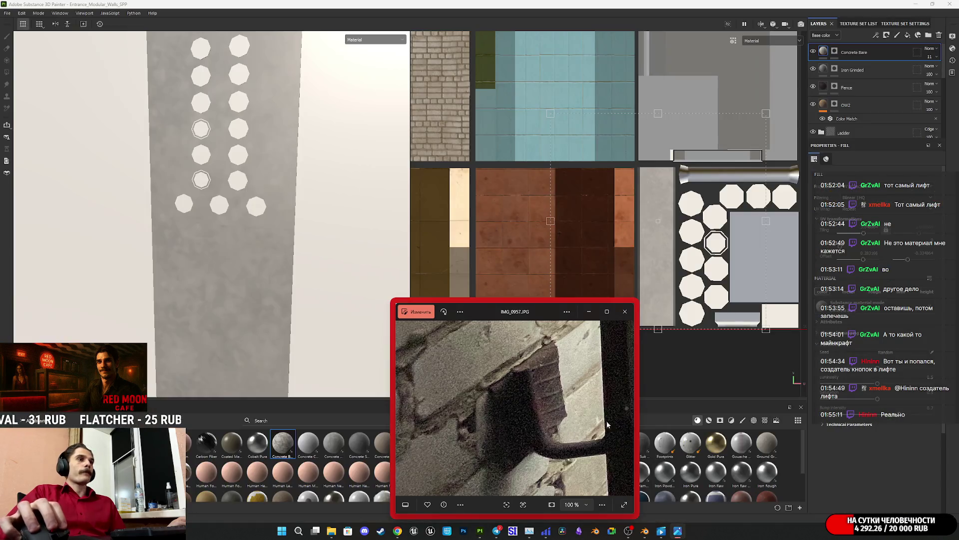
- Step back through the reference photos to IMG_0928.JPG, the elevator button-panel shot
scroll(601, 409, up, 4)
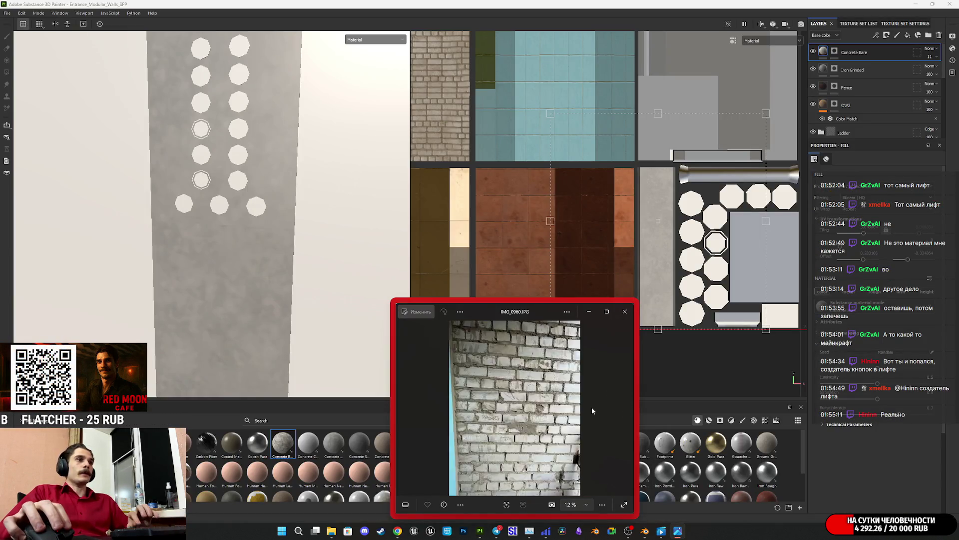
scroll(591, 407, down, 8)
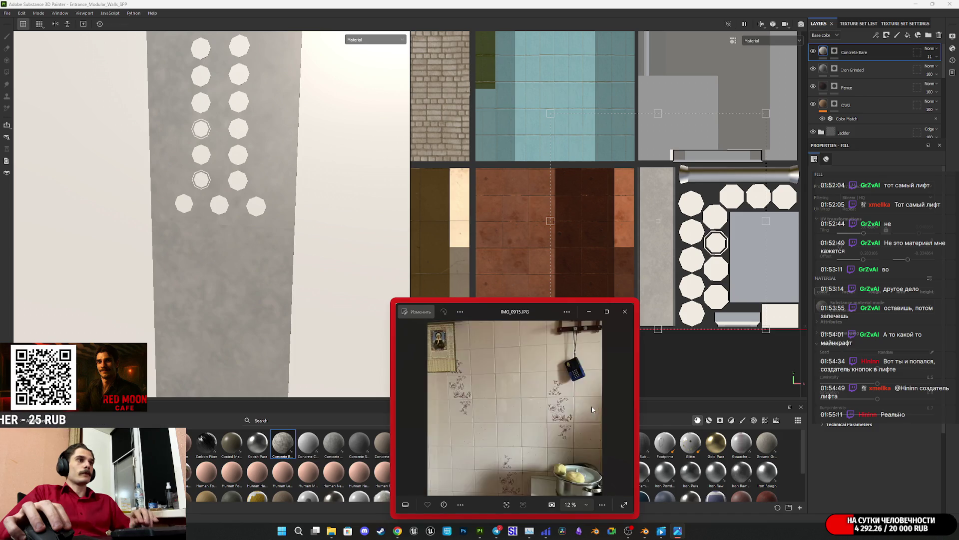
scroll(592, 408, up, 8)
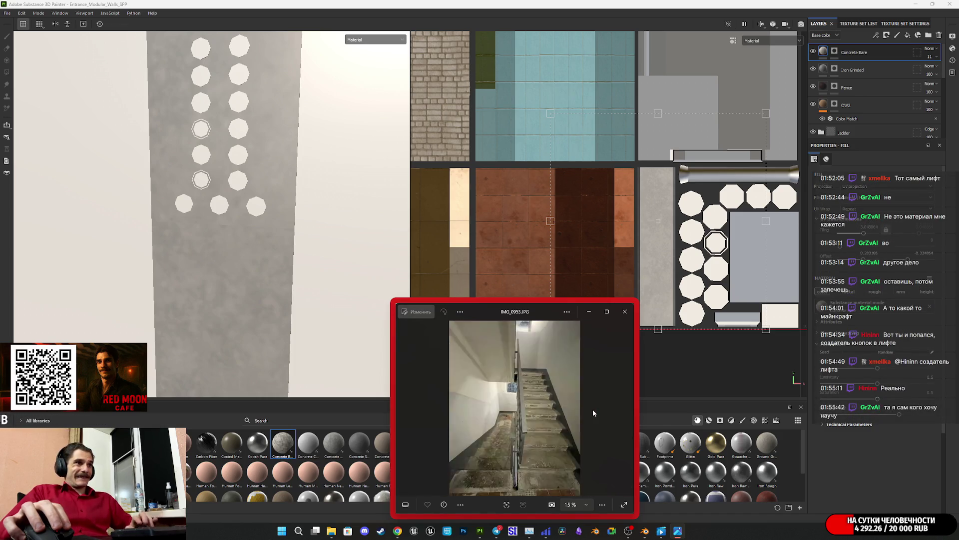
scroll(593, 409, up, 8)
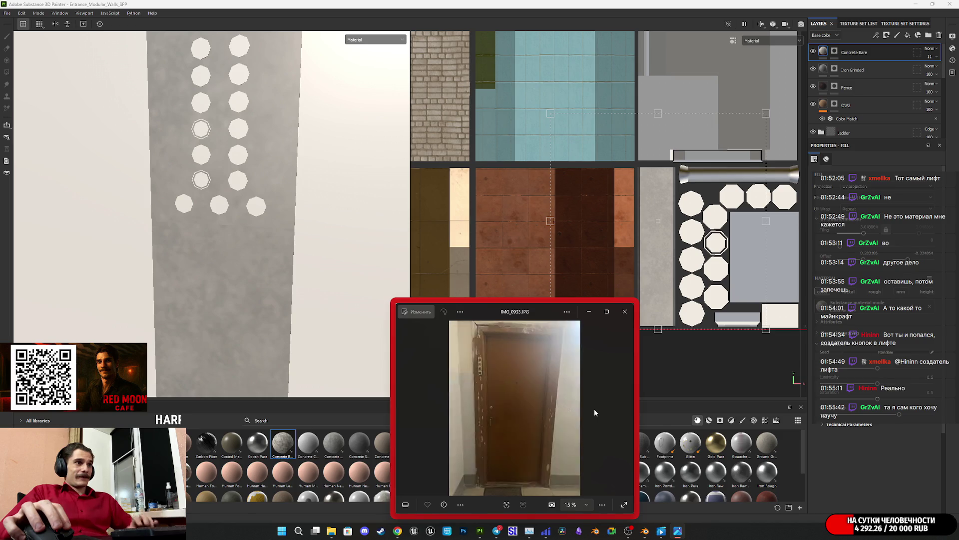
scroll(594, 409, up, 4)
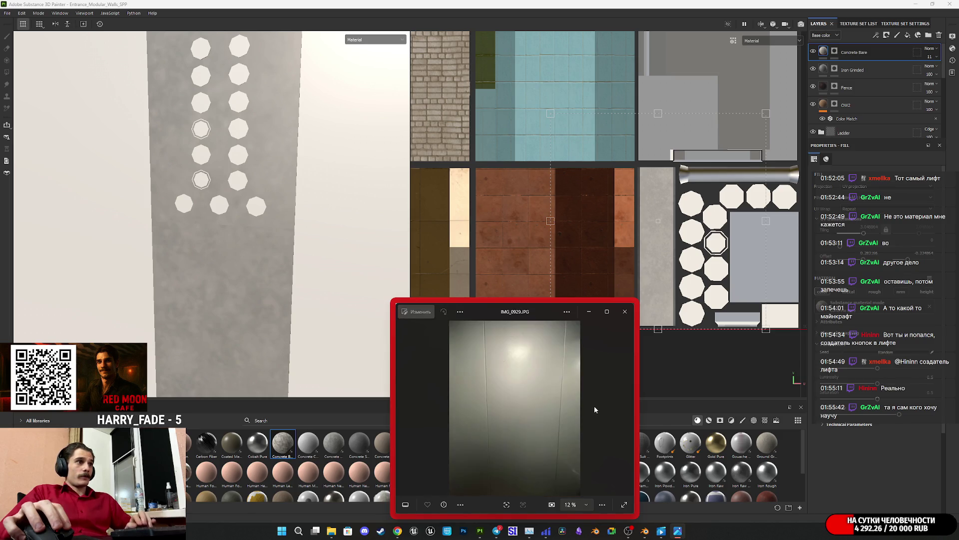
scroll(592, 400, up, 2)
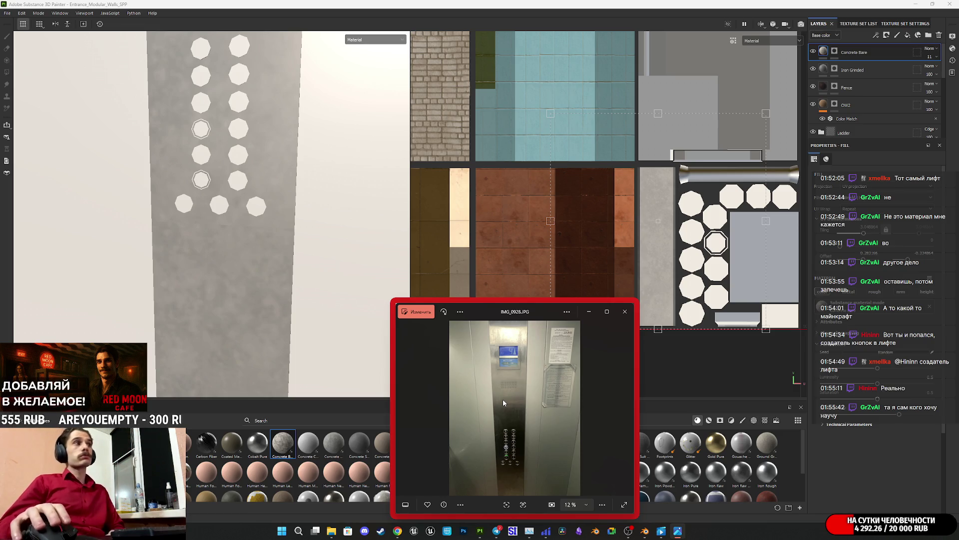
- Minimize Photos and darken the Iron Grinded metal colour on the elevator pillar
click(590, 313)
click(827, 71)
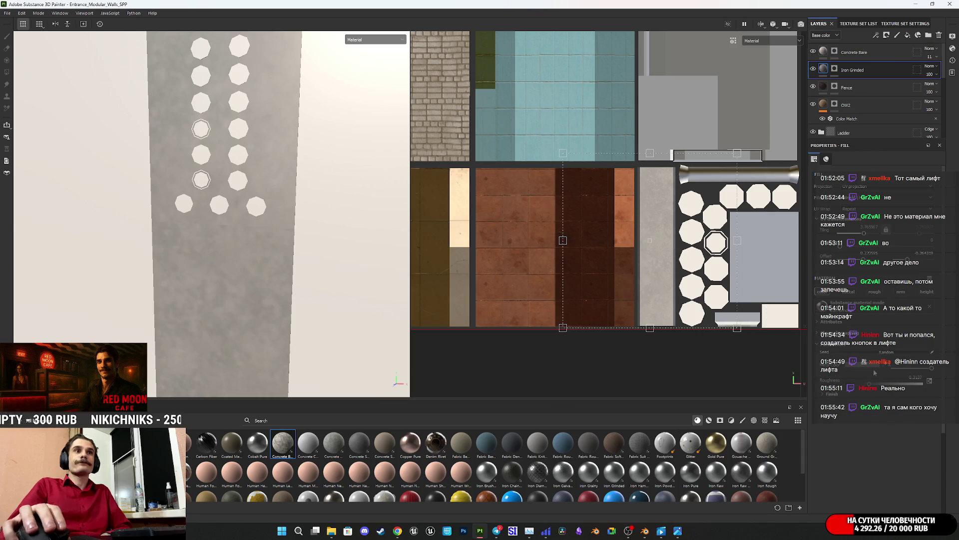
click(845, 366)
drag(799, 319, 773, 330)
mouse_move(236, 289)
alt+mouse_down()
mouse_move(232, 223)
mouse_move(250, 266)
mouse_move(286, 224)
mouse_move(253, 112)
mouse_move(281, 246)
alt+mouse_up()
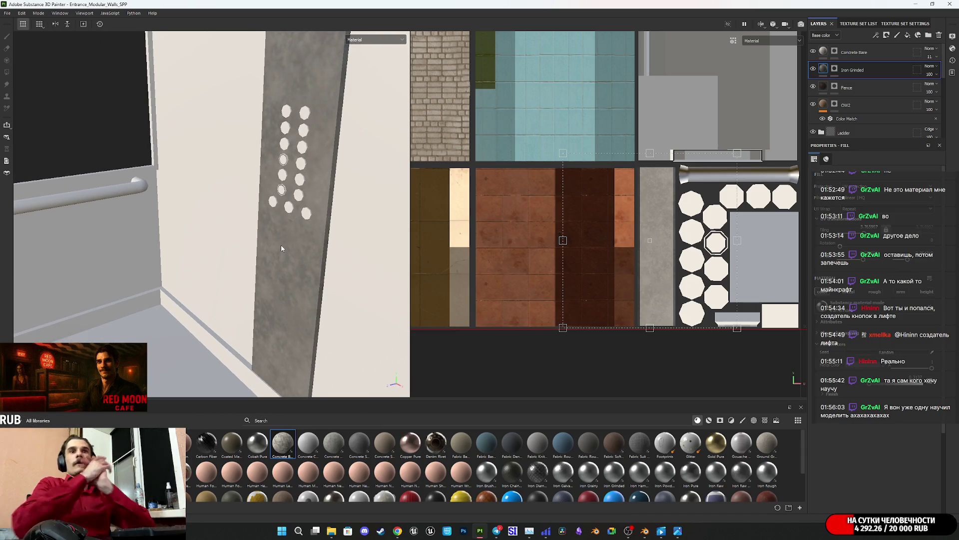
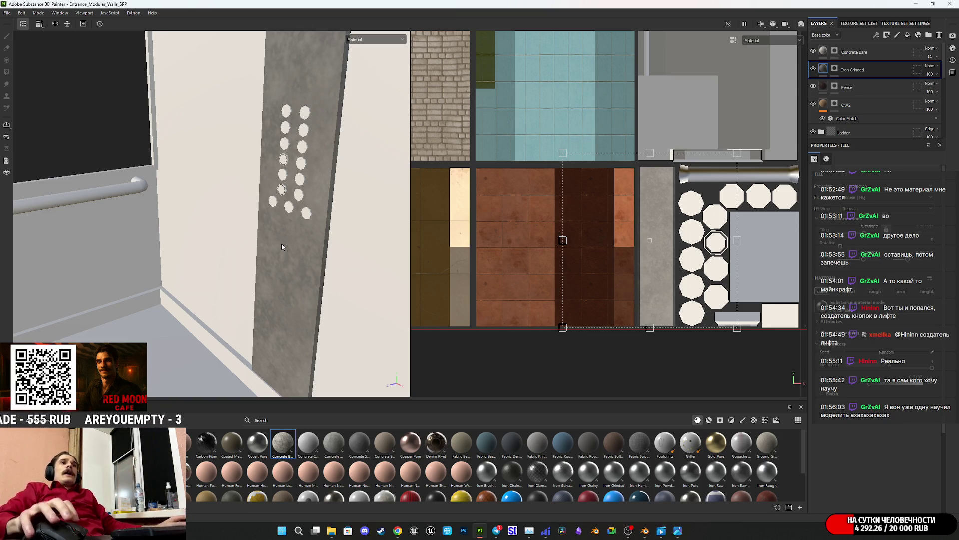
- Nudge the iron texture's UV placement, then slide the Concrete Bare texture down across the panel
scroll(645, 262, up, 3)
drag(697, 355, 707, 372)
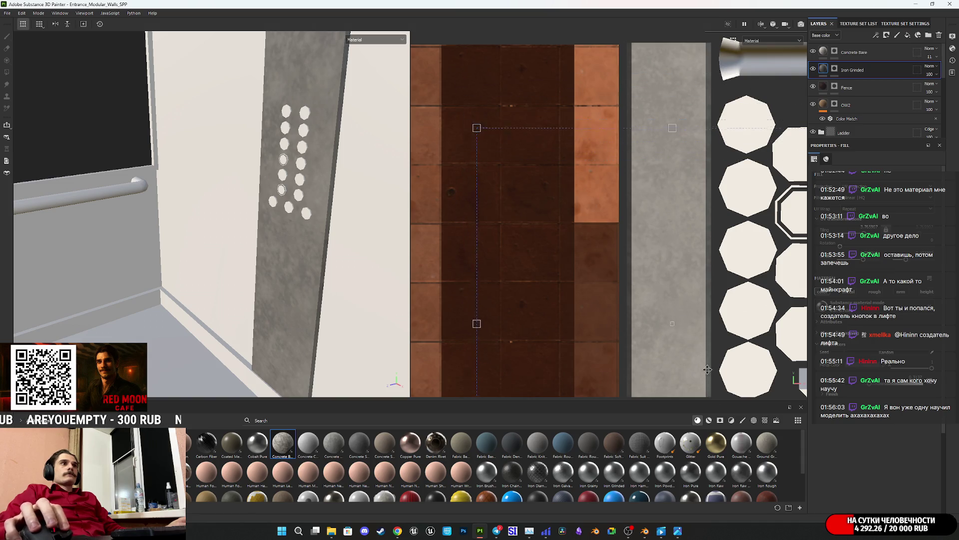
click(854, 52)
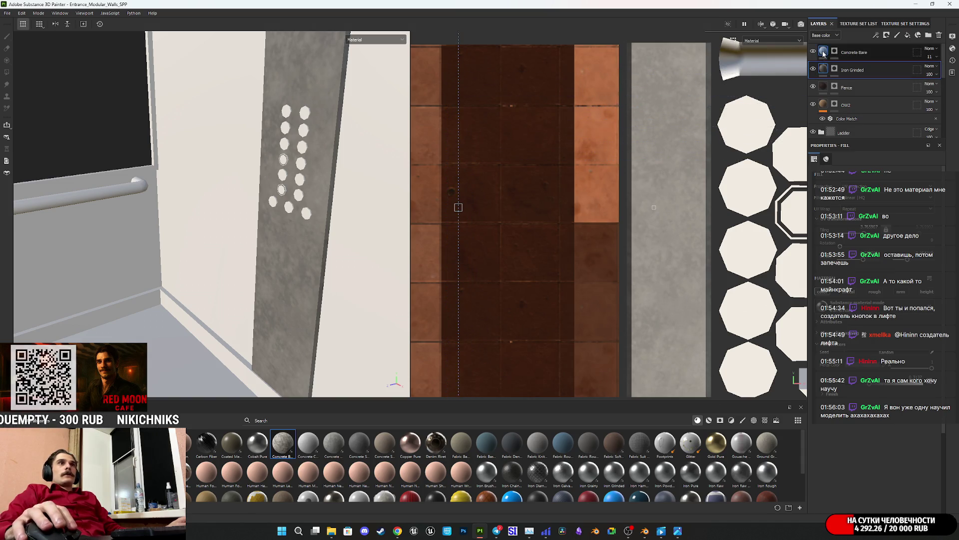
mouse_move(696, 251)
mouse_down()
mouse_move(674, 218)
mouse_move(684, 208)
mouse_up()
scroll(317, 260, up, 2)
scroll(318, 261, up, 2)
drag(659, 253, 678, 332)
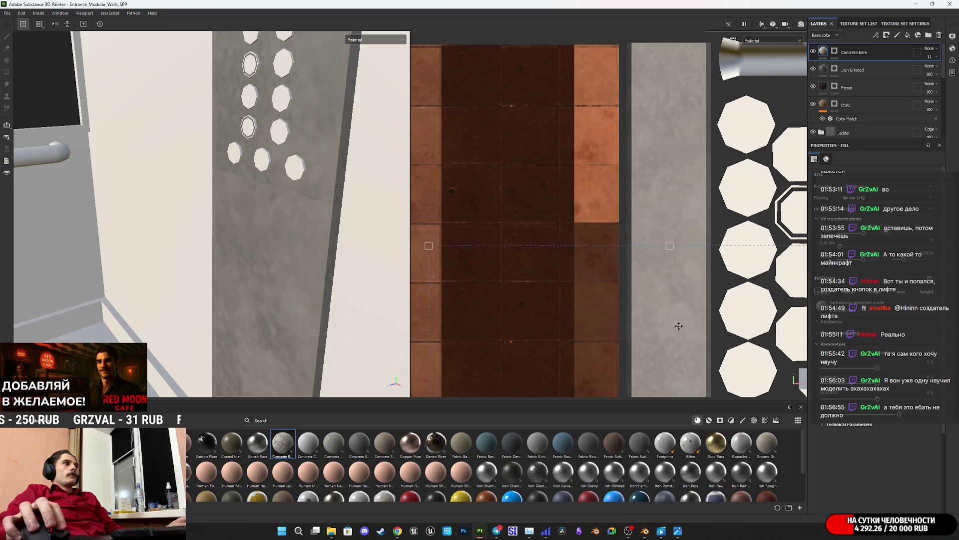
scroll(682, 245, up, 3)
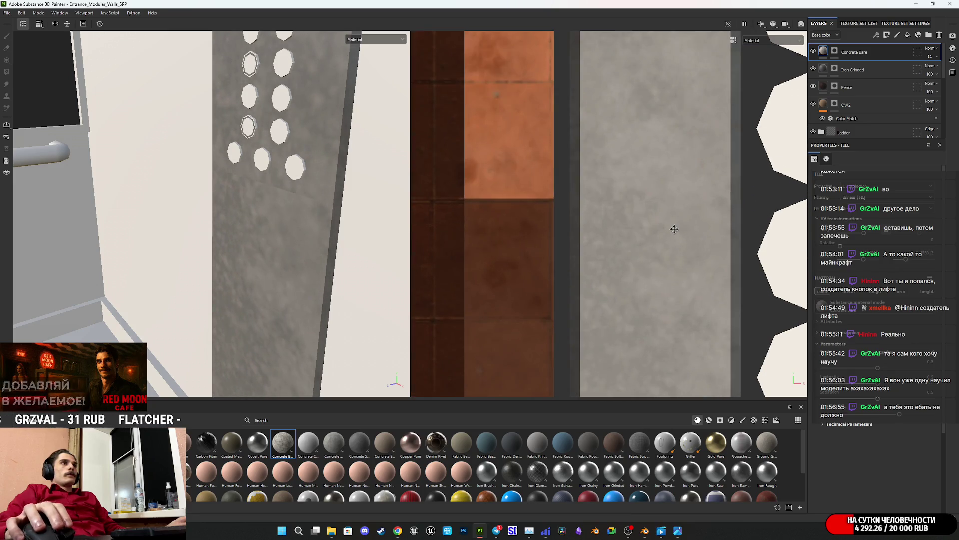
scroll(675, 230, down, 5)
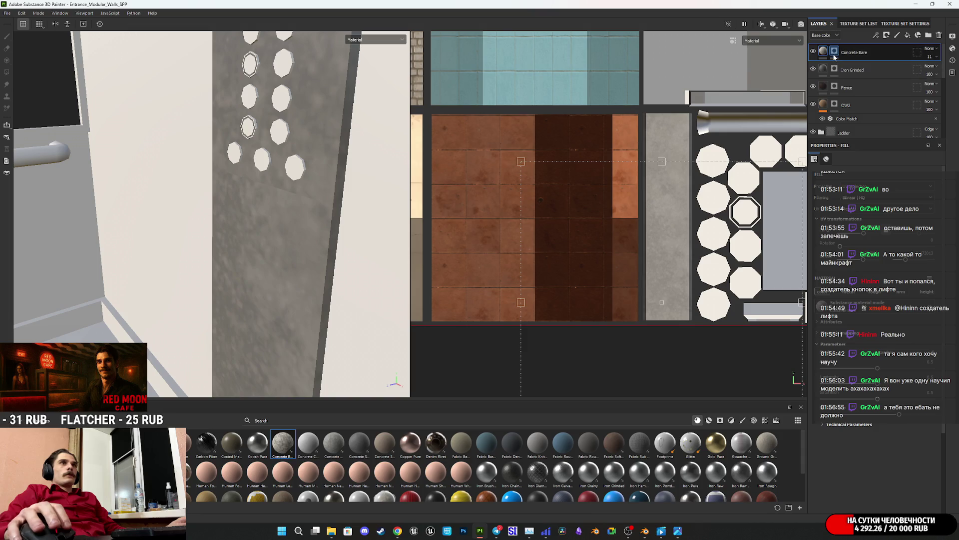
click(835, 55)
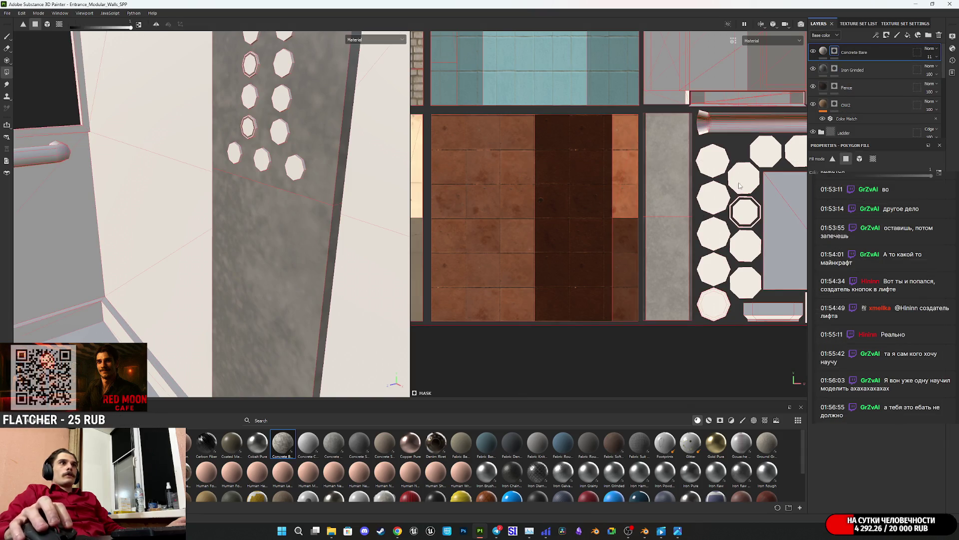
scroll(658, 177, up, 5)
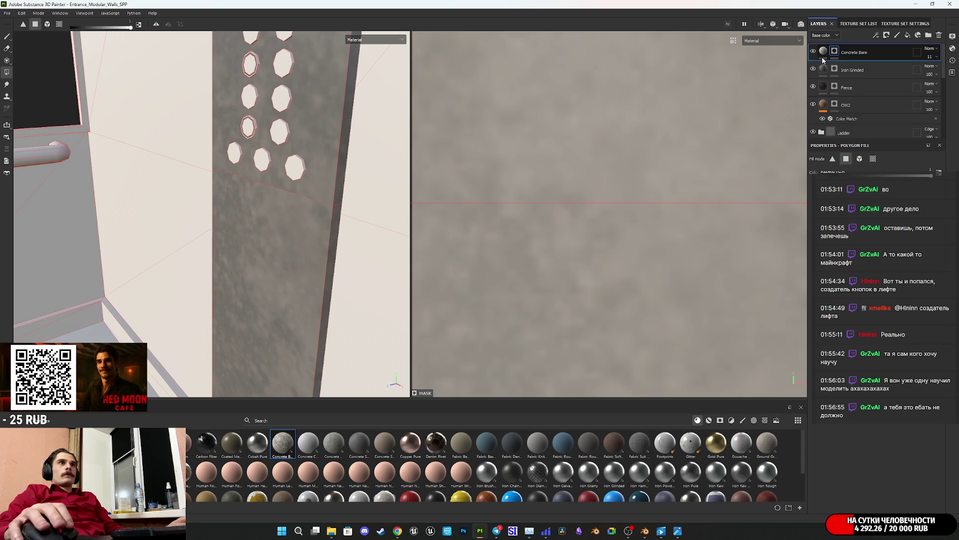
click(823, 52)
scroll(699, 232, down, 4)
scroll(700, 233, down, 2)
scroll(699, 233, up, 2)
scroll(700, 233, down, 2)
scroll(699, 233, up, 3)
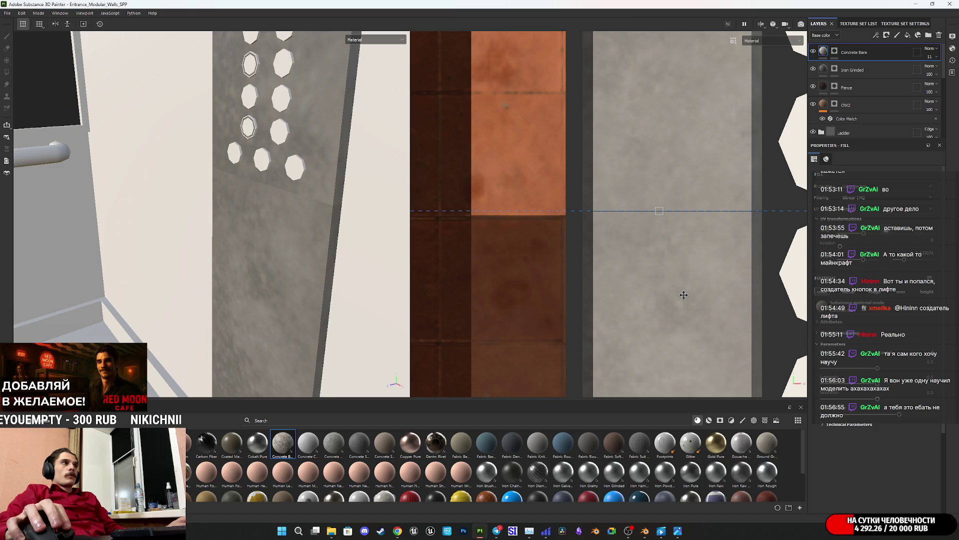
mouse_move(255, 208)
middle_down()
mouse_move(364, 150)
mouse_move(369, 310)
mouse_move(310, 280)
mouse_move(258, 285)
mouse_move(278, 261)
middle_up()
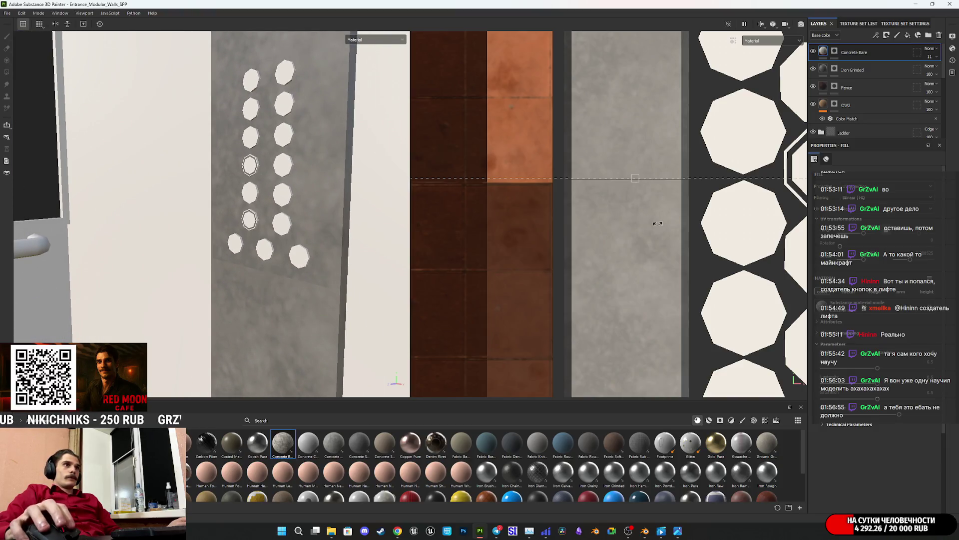
scroll(657, 223, up, 5)
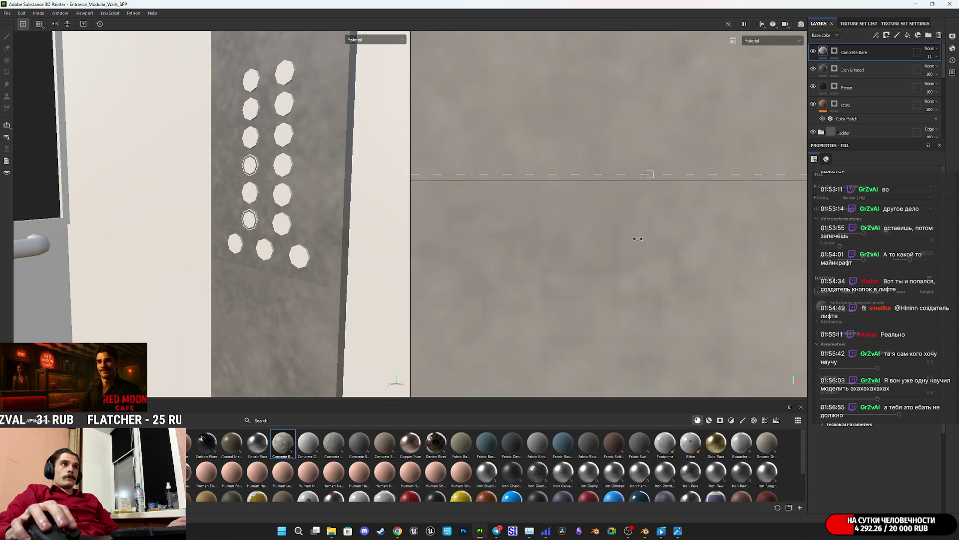
scroll(662, 317, down, 3)
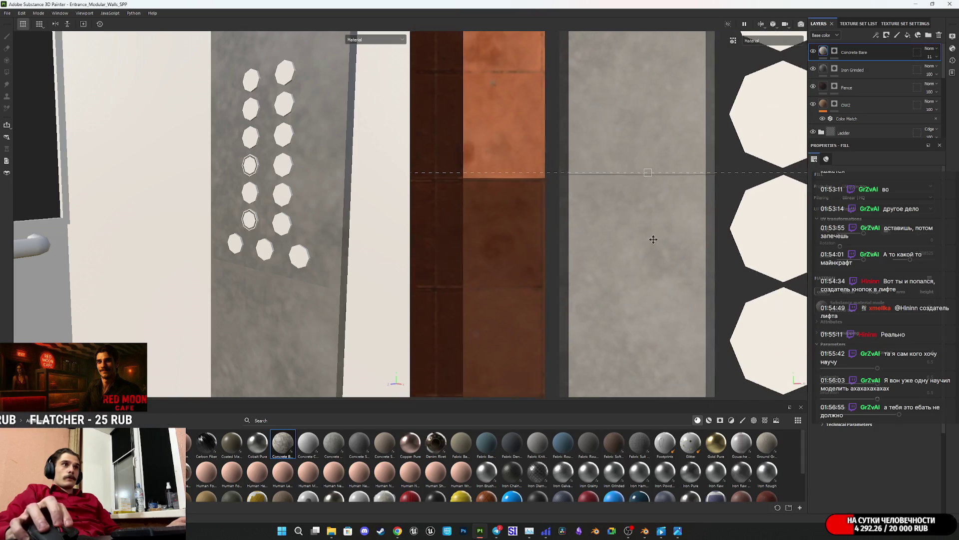
scroll(655, 242, up, 1)
scroll(660, 248, up, 2)
scroll(643, 317, down, 3)
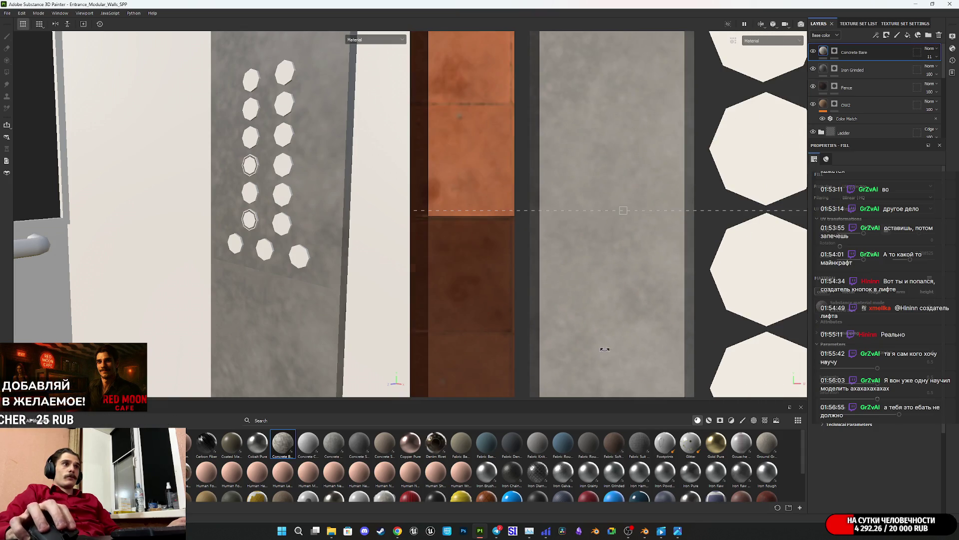
scroll(643, 176, down, 1)
scroll(645, 170, up, 3)
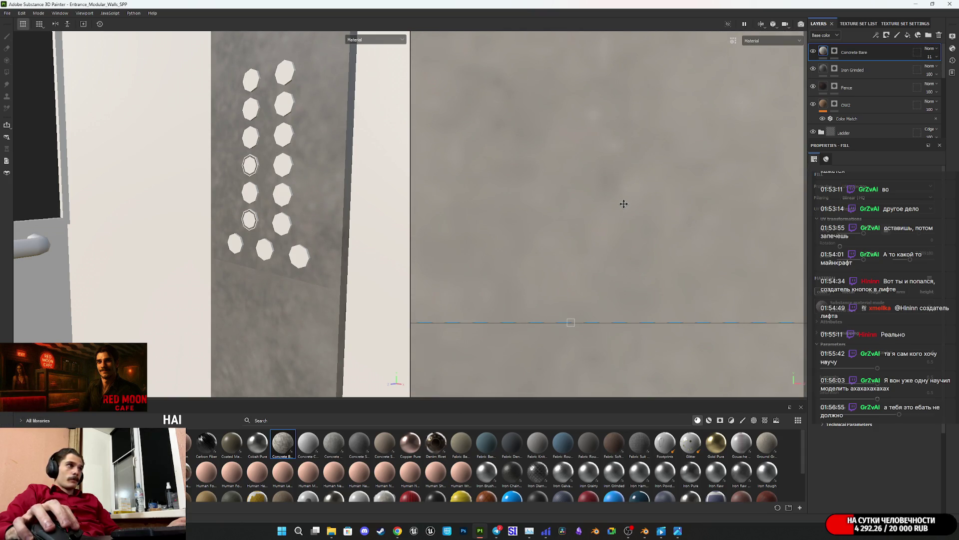
alt+drag(262, 278, 313, 271)
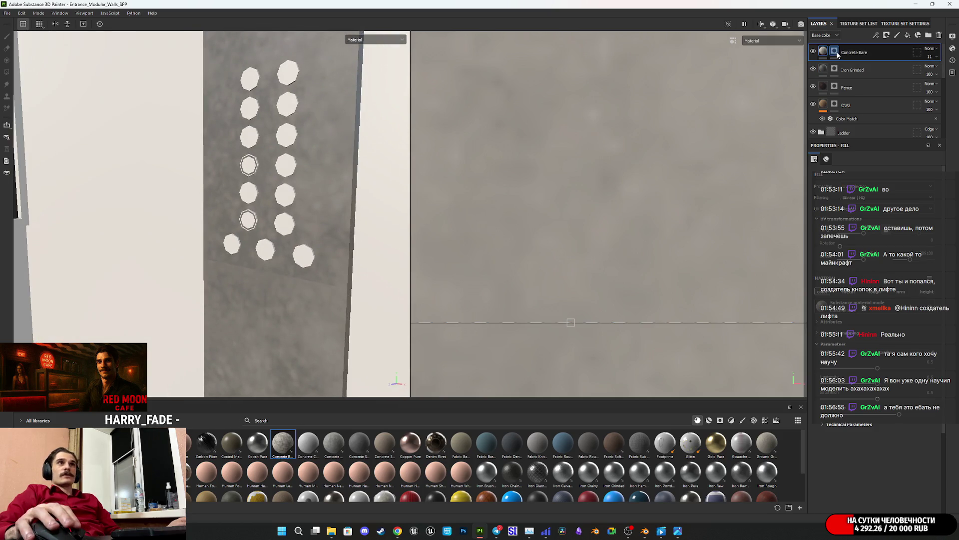
- On the Iron Grinded mask, polygon-fill the handrail pipe's UV strips and one end cap
click(834, 70)
alt+drag(155, 256, 215, 269)
scroll(570, 259, down, 3)
middle_drag(570, 260, 420, 367)
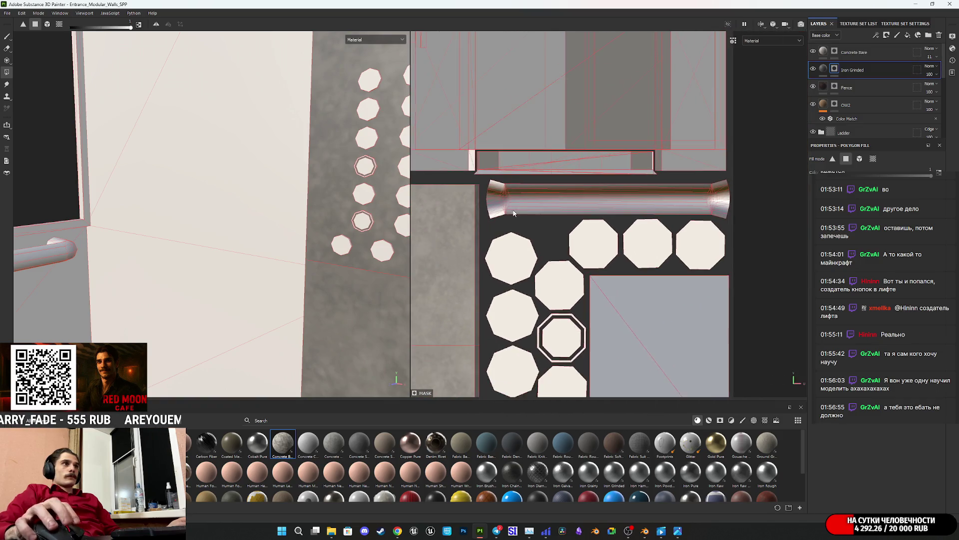
scroll(515, 230, up, 3)
mouse_move(515, 231)
mouse_down()
mouse_move(515, 190)
mouse_move(494, 179)
mouse_move(509, 171)
mouse_up()
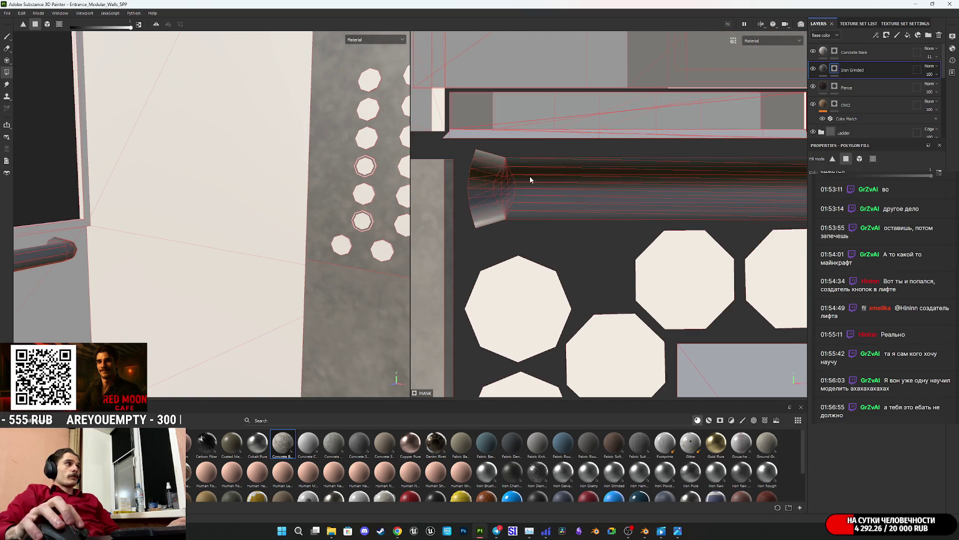
middle_drag(510, 172, 364, 204)
drag(623, 253, 691, 200)
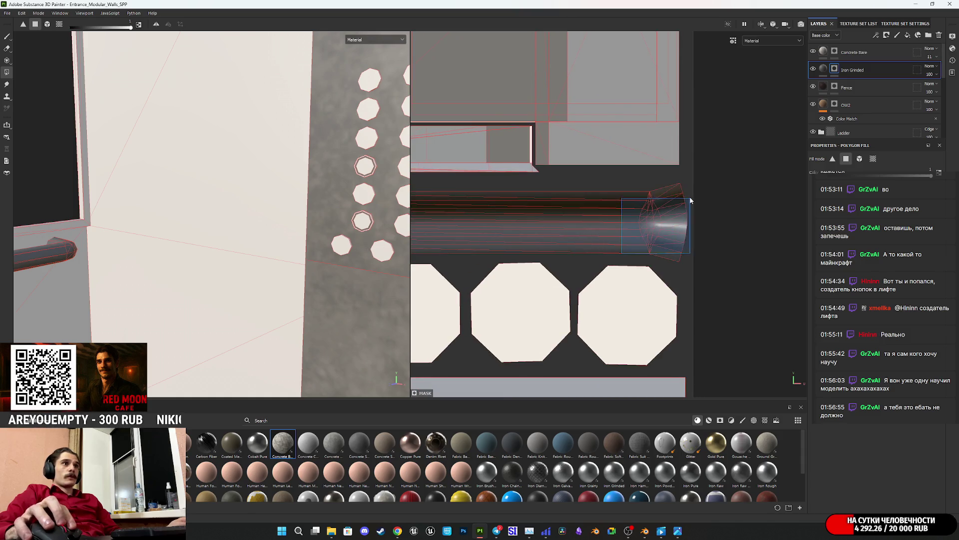
- Fill the pipe cap into the Concrete Bare mask and orbit to check the handrail
click(854, 52)
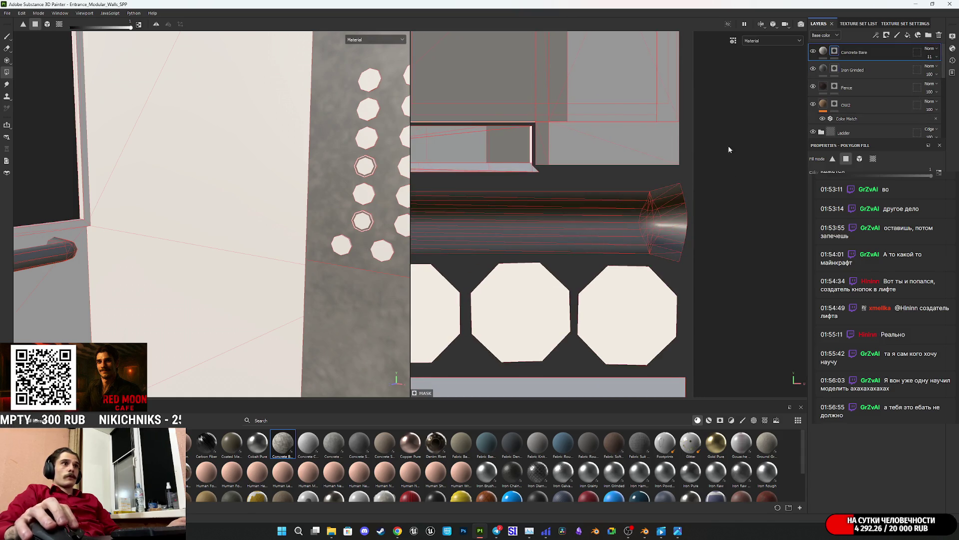
drag(626, 255, 684, 192)
middle_drag(645, 220, 883, 252)
drag(670, 261, 604, 190)
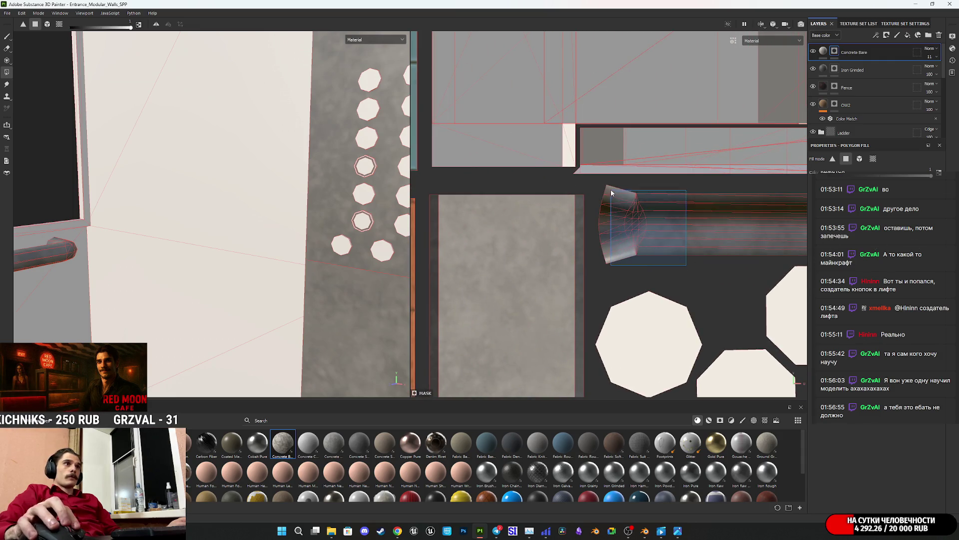
click(823, 52)
mouse_move(153, 276)
alt+mouse_down()
mouse_move(128, 289)
mouse_move(265, 276)
mouse_move(156, 283)
mouse_move(256, 253)
mouse_move(229, 265)
alt+mouse_up()
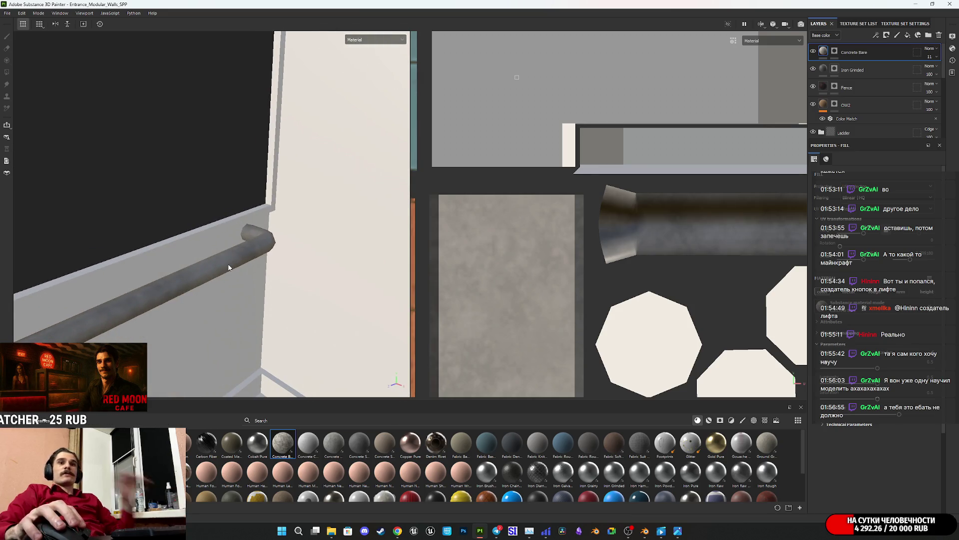
- Duplicate Iron Grinded, clear the copy's mask and lighten its base colour from 545454 to 878787
click(877, 69)
key(ctrl+d)
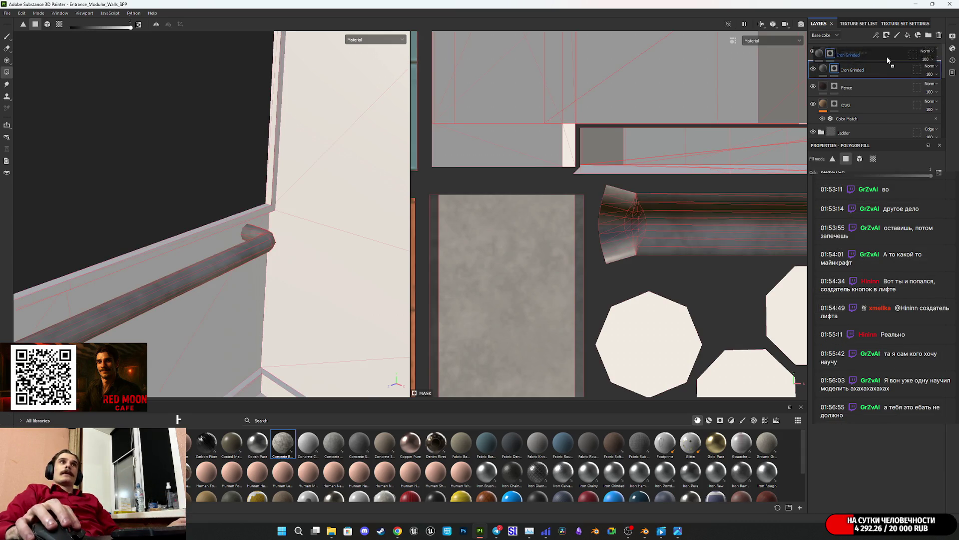
right_click(839, 68)
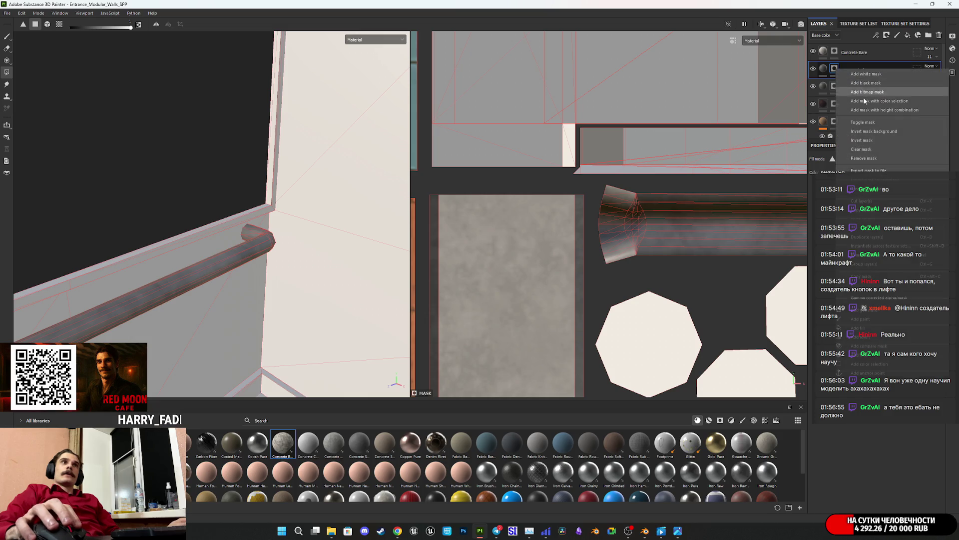
click(868, 153)
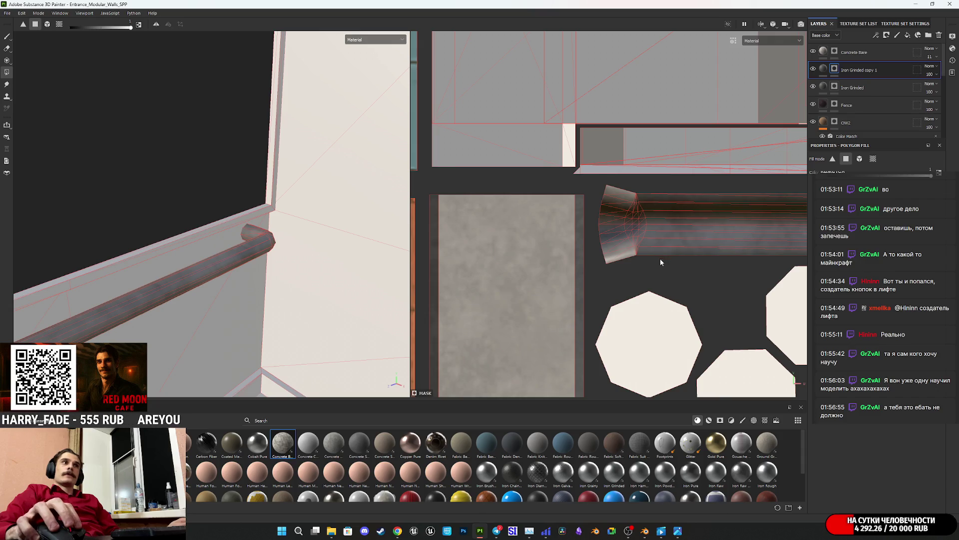
click(822, 69)
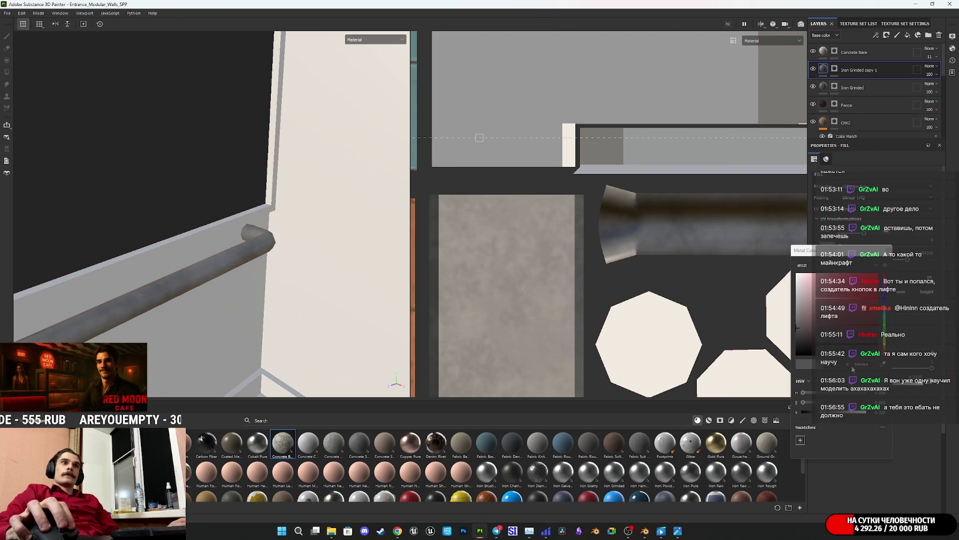
drag(801, 325, 787, 315)
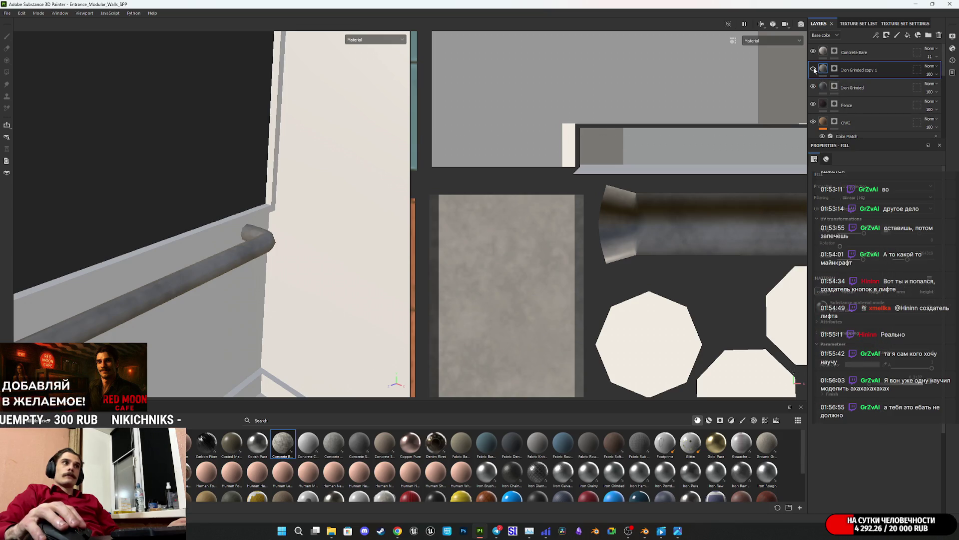
- Polygon-fill the pipe's UV strips into the copy's mask and frame the wall panel
click(834, 69)
drag(654, 269, 613, 192)
middle_drag(633, 198, 401, 223)
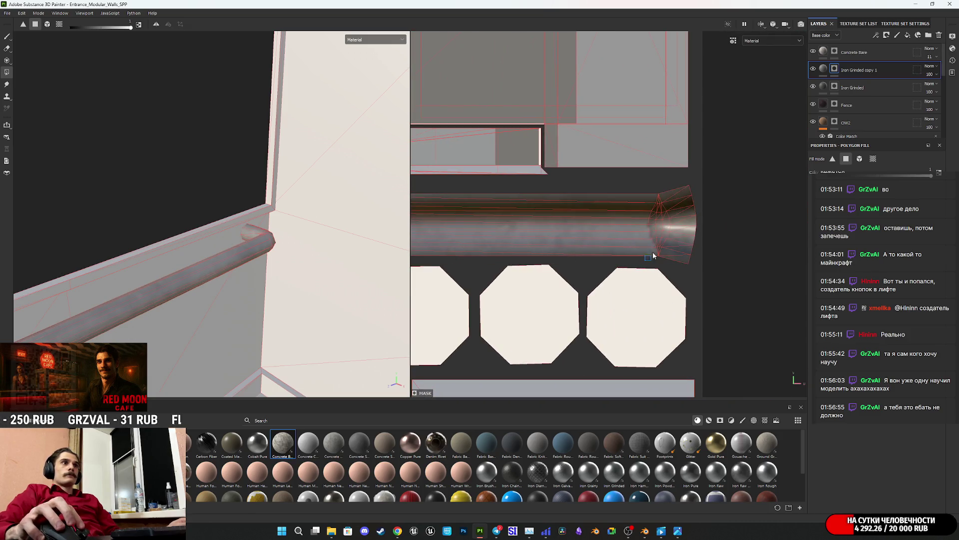
click(826, 70)
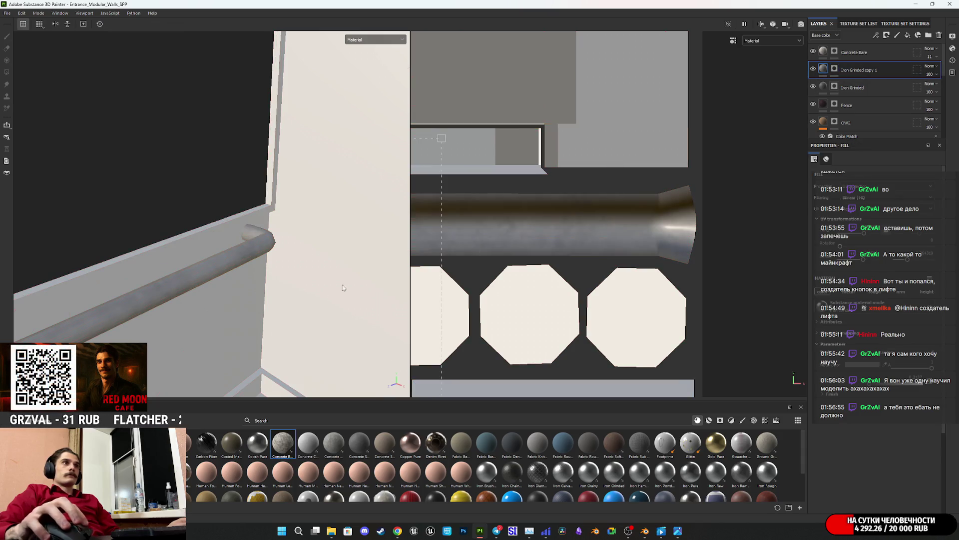
mouse_move(208, 263)
alt+mouse_down()
mouse_move(95, 305)
mouse_move(124, 263)
mouse_move(253, 285)
mouse_move(242, 308)
mouse_move(237, 283)
alt+mouse_up()
mouse_move(153, 264)
alt+mouse_down()
mouse_move(289, 274)
mouse_move(332, 261)
mouse_move(257, 276)
mouse_move(355, 242)
mouse_move(236, 233)
mouse_move(200, 257)
mouse_move(321, 192)
mouse_move(355, 242)
mouse_move(283, 232)
mouse_move(273, 187)
alt+mouse_up()
mouse_move(273, 187)
alt+middle_down()
mouse_move(268, 331)
mouse_move(268, 278)
alt+middle_up()
mouse_move(678, 531)
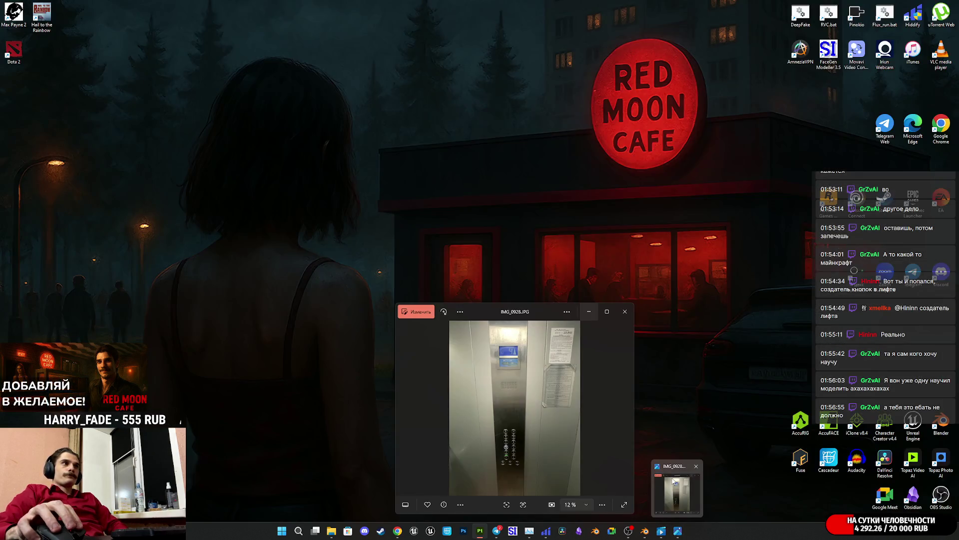
mouse_move(674, 481)
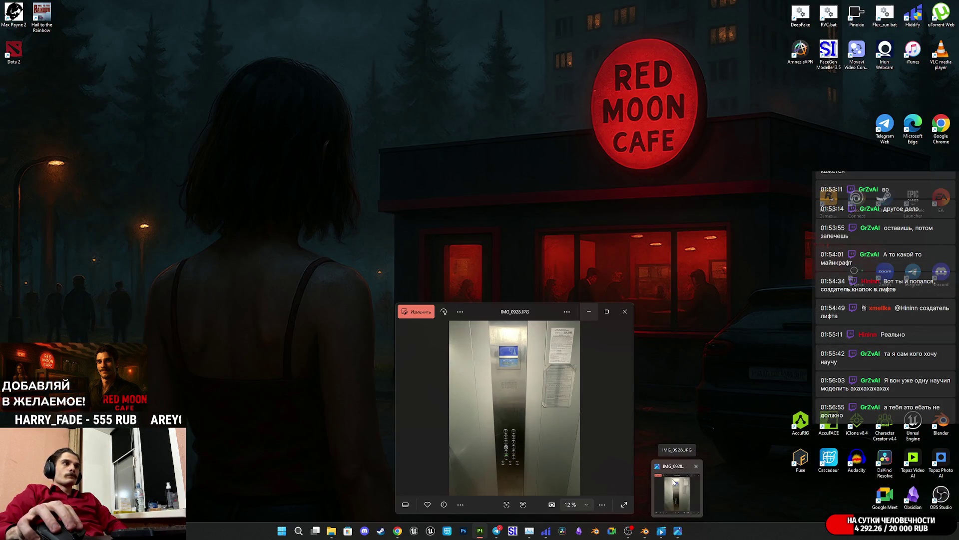
click(674, 481)
scroll(527, 385, up, 5)
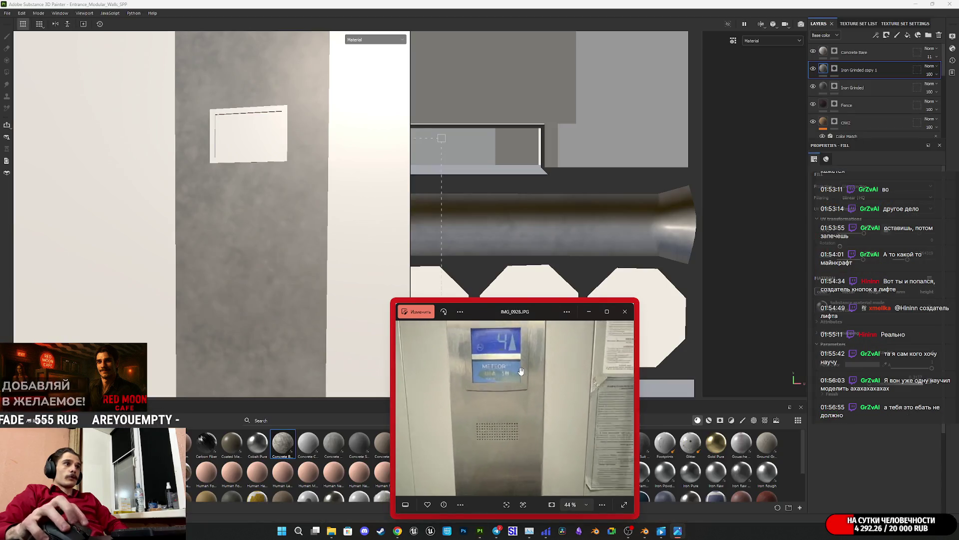
scroll(526, 386, down, 3)
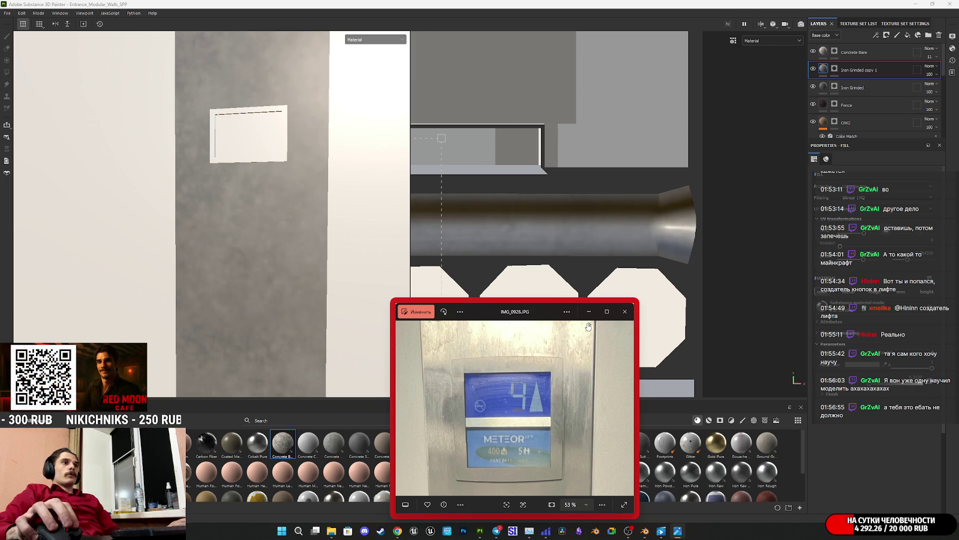
click(590, 210)
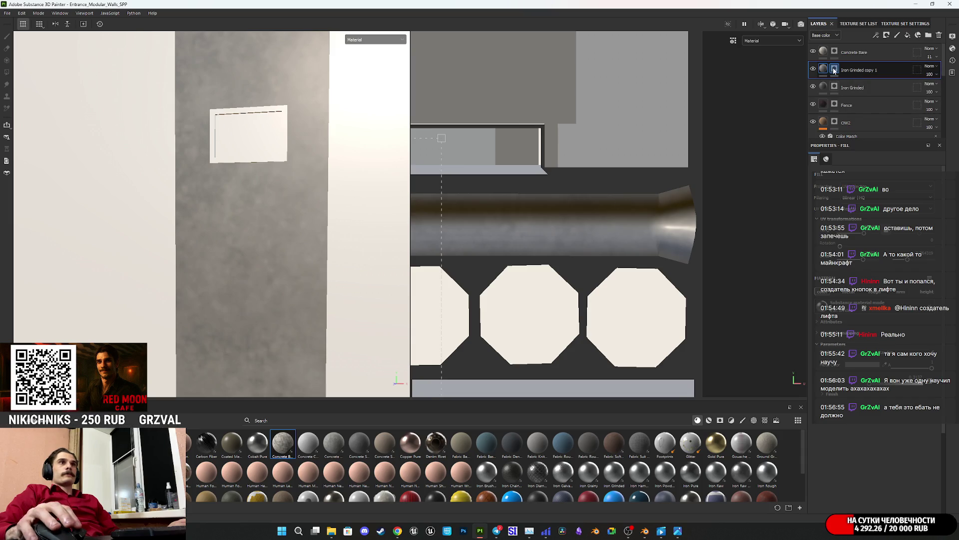
- Polygon-fill the display frame's lower UV island faces into the Iron Grinded copy 1 mask
key(4)
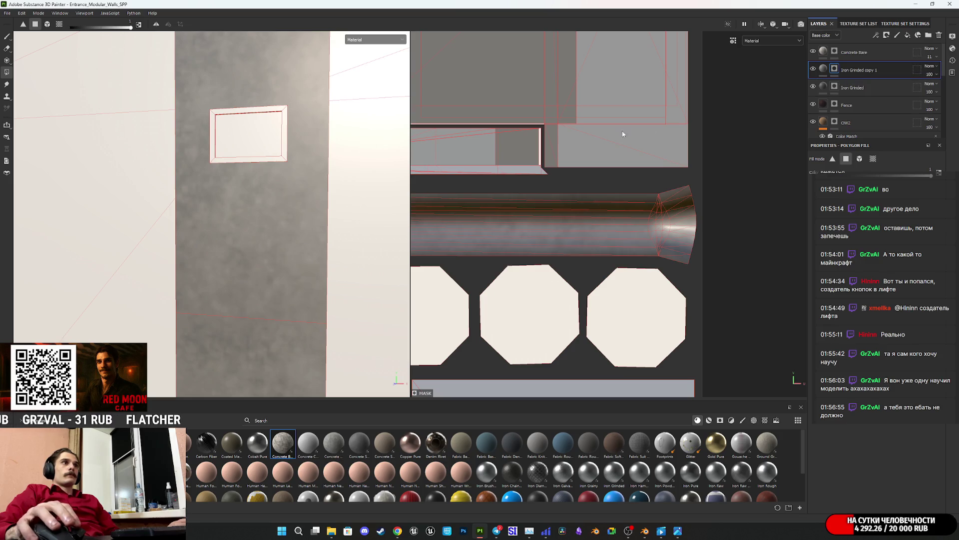
scroll(636, 128, down, 2)
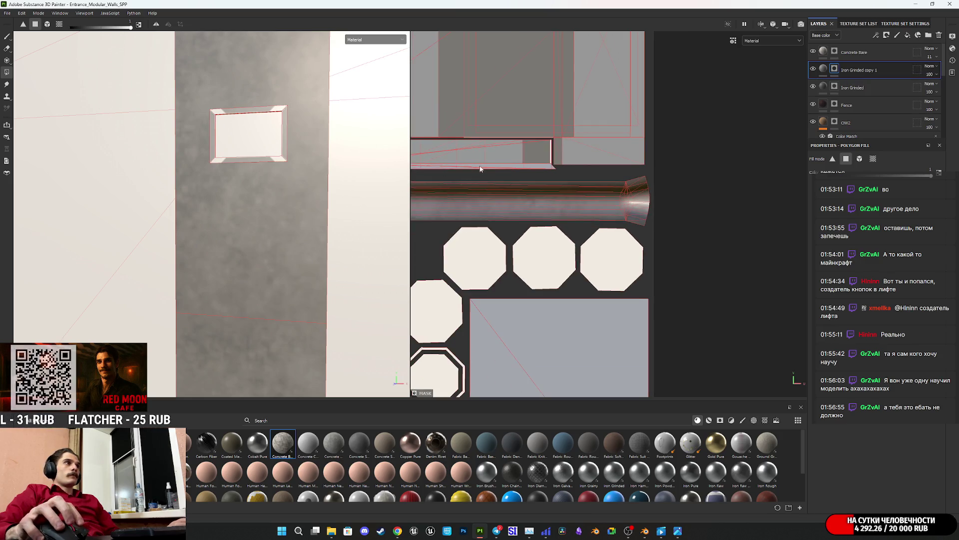
scroll(601, 204, down, 4)
scroll(600, 204, up, 4)
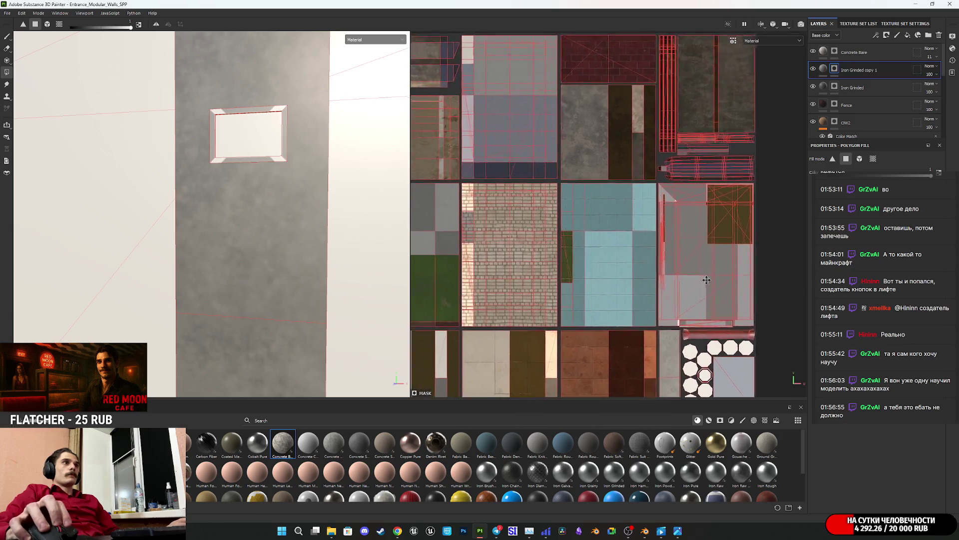
scroll(656, 276, up, 4)
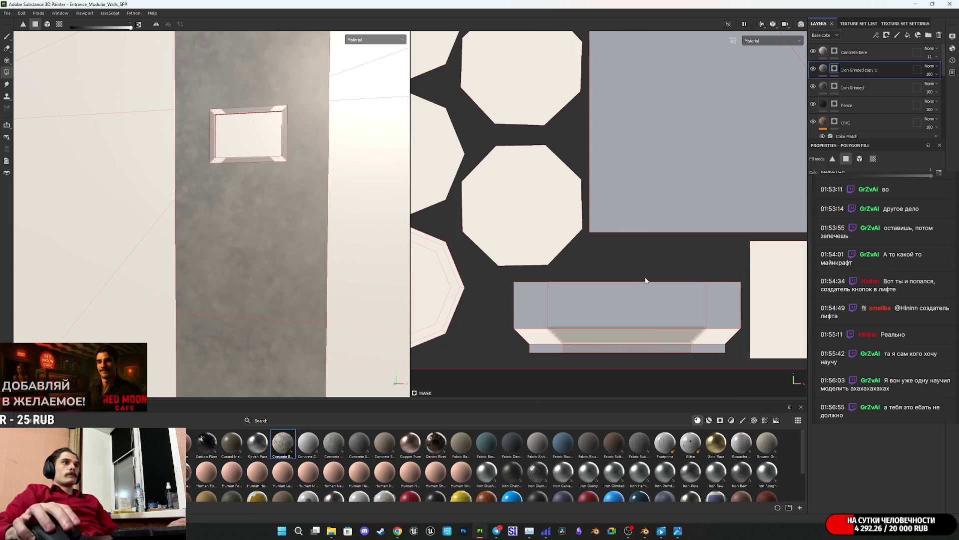
scroll(600, 327, up, 1)
click(599, 327)
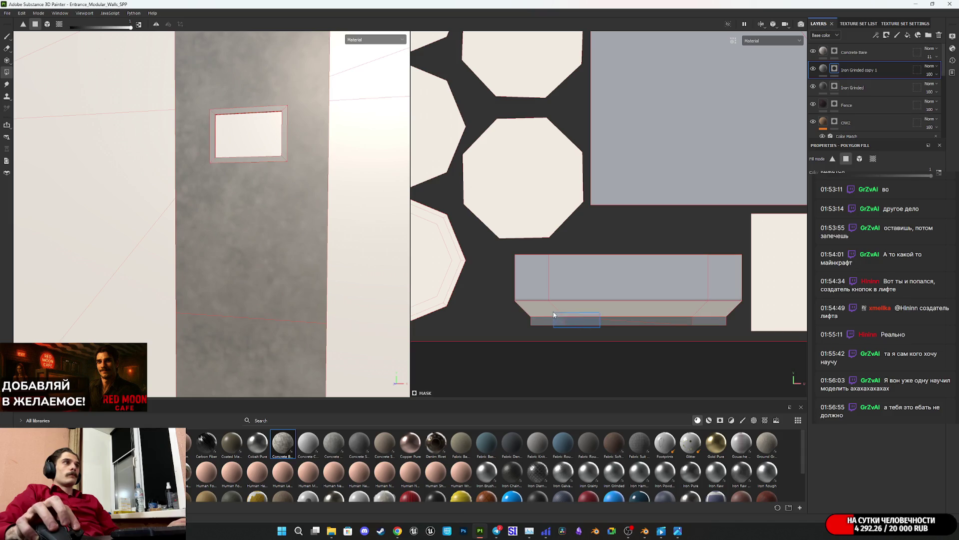
mouse_move(533, 278)
mouse_down()
mouse_move(571, 272)
mouse_move(552, 295)
mouse_move(491, 280)
mouse_up()
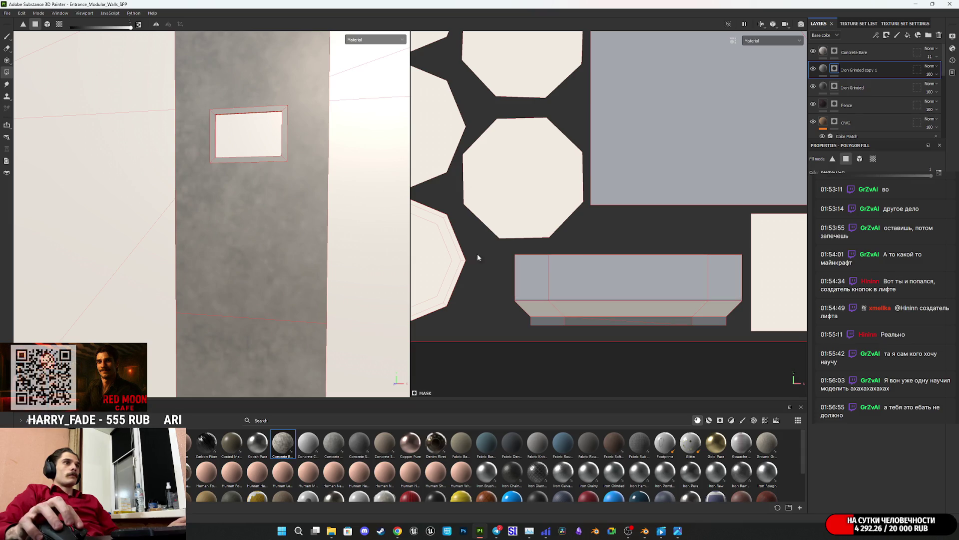
middle_drag(253, 142, 273, 221)
mouse_move(271, 220)
alt+mouse_down()
mouse_move(133, 223)
mouse_move(90, 235)
mouse_move(144, 287)
mouse_move(112, 246)
mouse_move(320, 196)
alt+mouse_up()
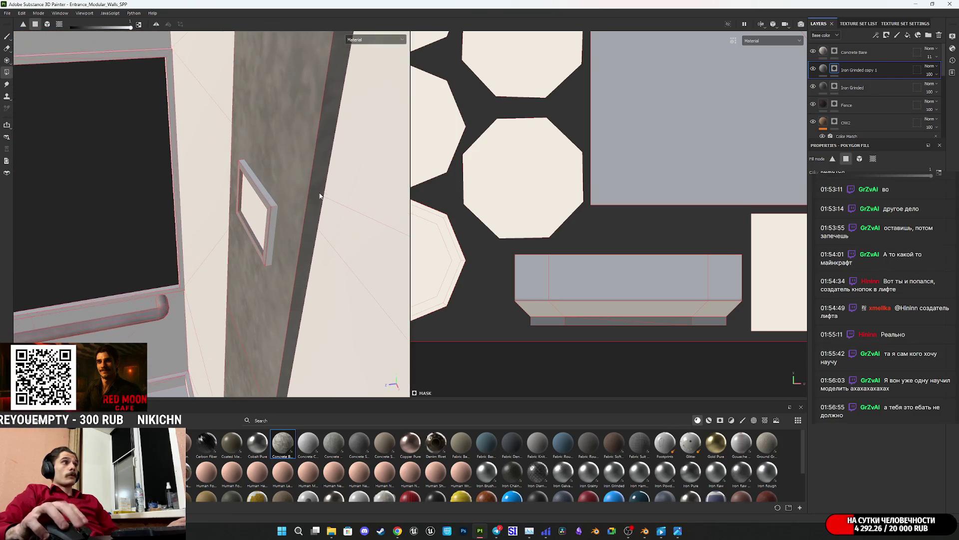
mouse_move(253, 197)
alt+mouse_down()
mouse_move(204, 229)
mouse_move(209, 236)
alt+mouse_up()
drag(538, 286, 725, 267)
- Fill the strip's top face on the Concrete Bare mask, then view the lift button panel
click(823, 68)
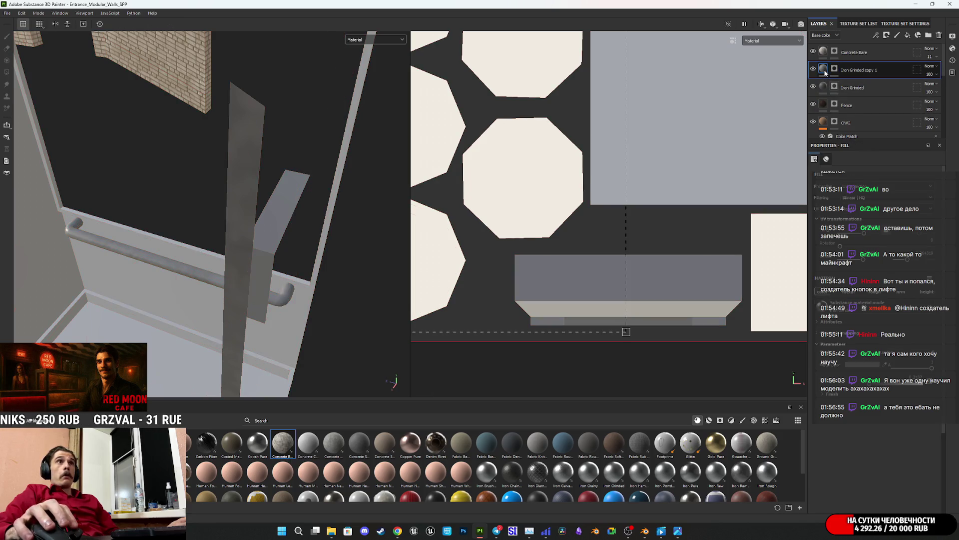
mouse_move(317, 235)
alt+mouse_down()
mouse_move(381, 224)
mouse_move(426, 161)
mouse_move(429, 178)
alt+mouse_up()
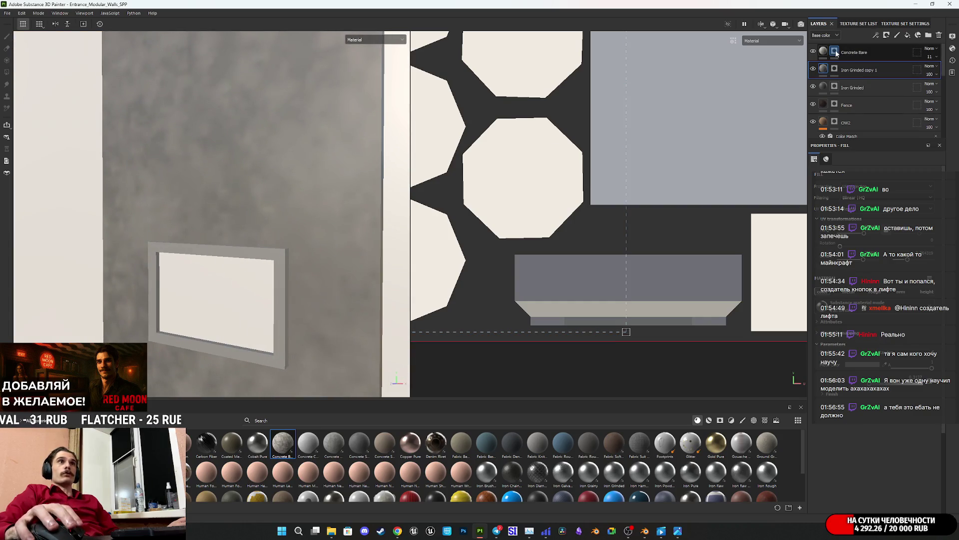
click(834, 51)
click(600, 289)
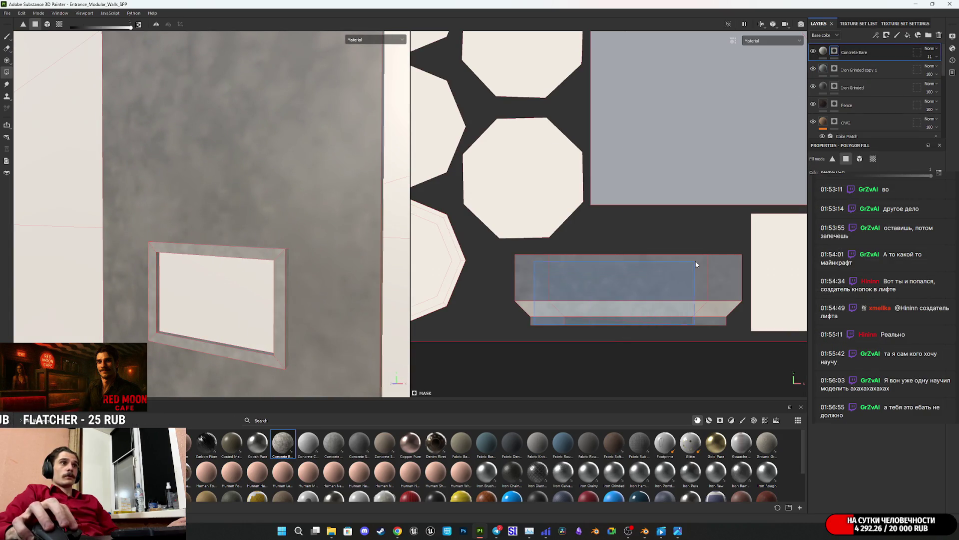
click(823, 69)
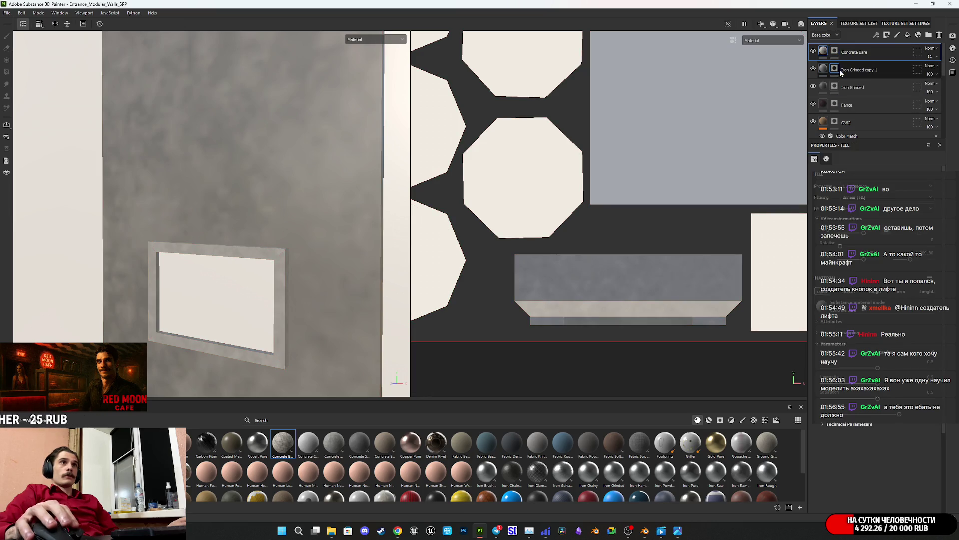
click(834, 69)
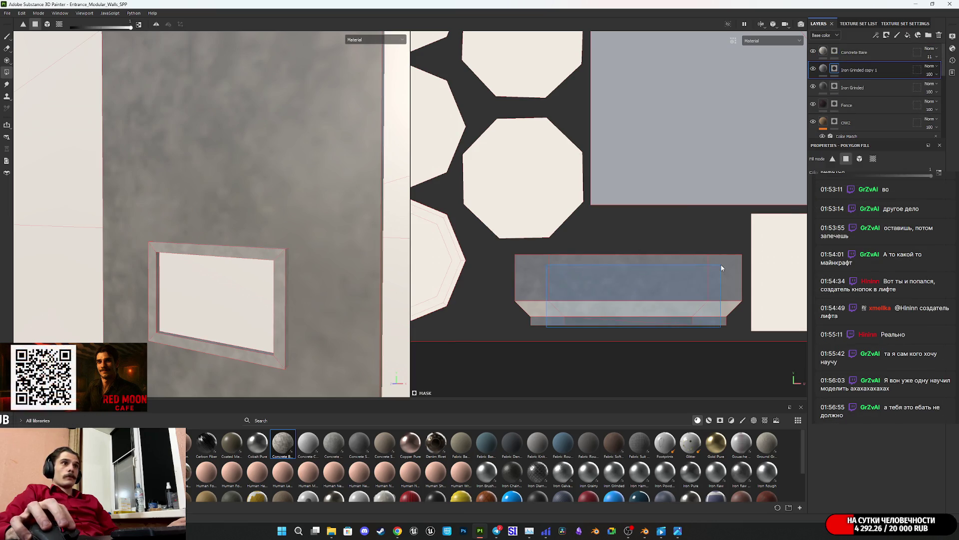
click(824, 68)
mouse_move(274, 328)
alt+mouse_down()
mouse_move(332, 375)
mouse_move(257, 332)
mouse_move(283, 358)
mouse_move(262, 184)
mouse_move(259, 265)
mouse_move(272, 213)
mouse_move(264, 191)
alt+mouse_up()
alt+middle_drag(264, 191, 264, 166)
scroll(265, 191, up, 2)
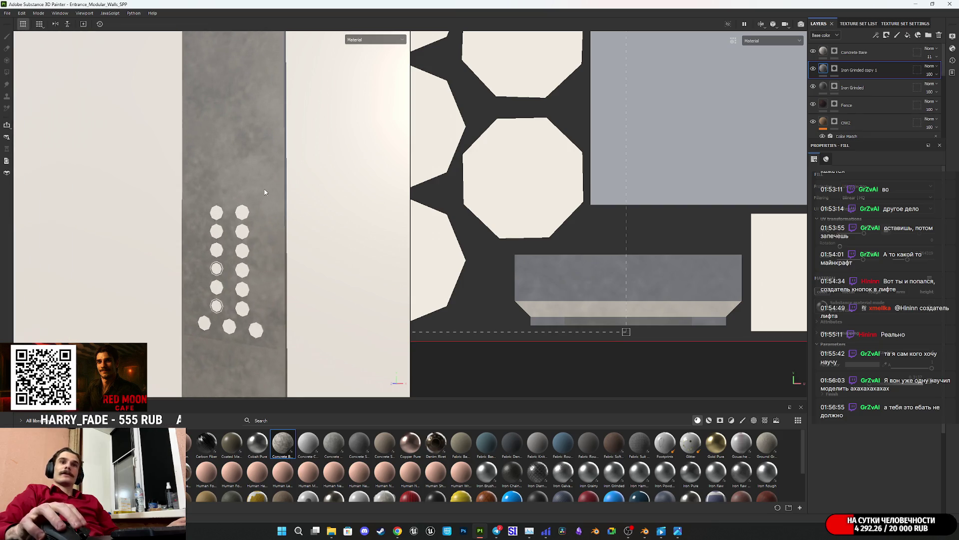
- Polygon-fill the bottom-left octagon island on the Iron Grinded copy 1 mask
mouse_move(264, 193)
alt+mouse_down()
mouse_move(260, 200)
mouse_move(253, 167)
mouse_move(261, 269)
alt+mouse_up()
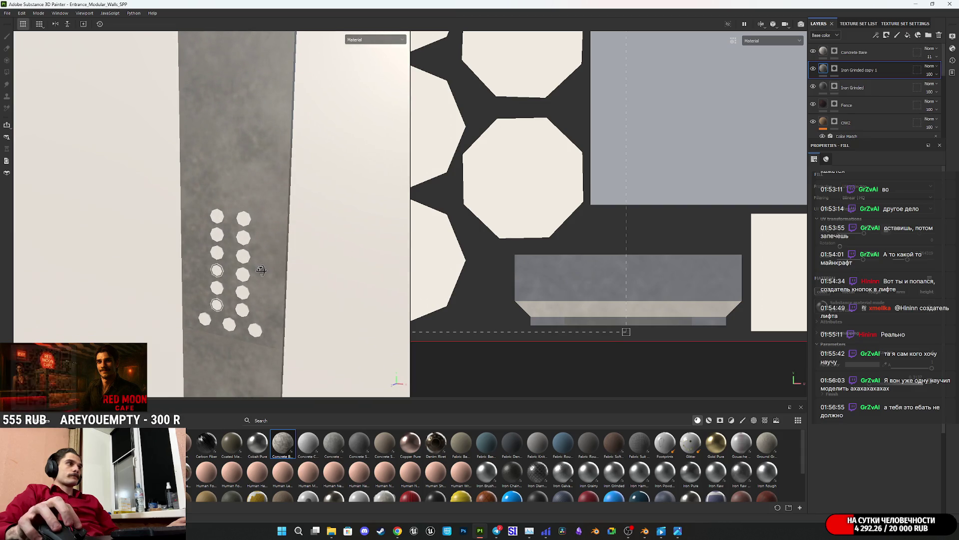
key(4)
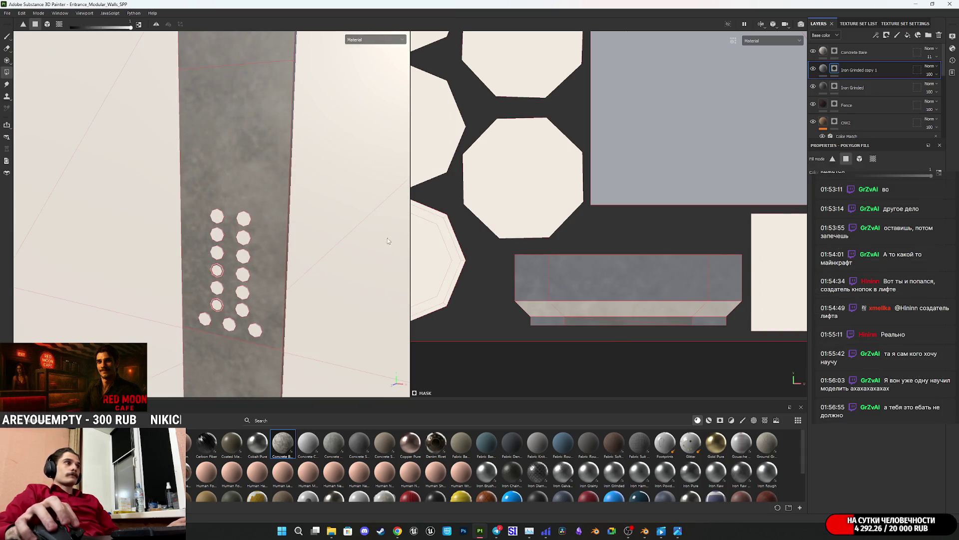
scroll(513, 194, down, 2)
mouse_move(513, 194)
middle_down()
mouse_move(616, 227)
mouse_move(627, 246)
mouse_move(620, 292)
middle_up()
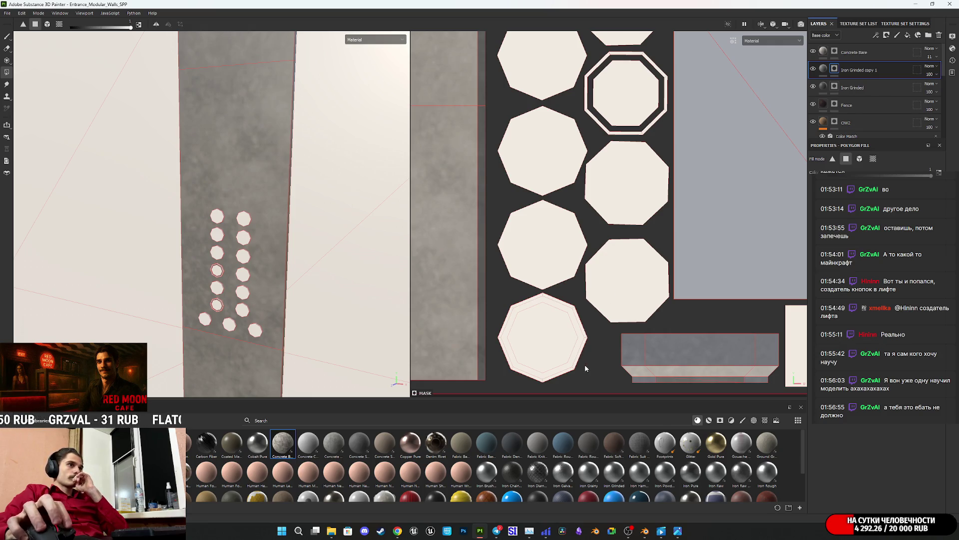
mouse_move(584, 378)
mouse_down()
mouse_move(517, 321)
mouse_move(576, 369)
mouse_move(559, 350)
mouse_move(586, 358)
mouse_move(579, 340)
mouse_up()
scroll(573, 300, down, 4)
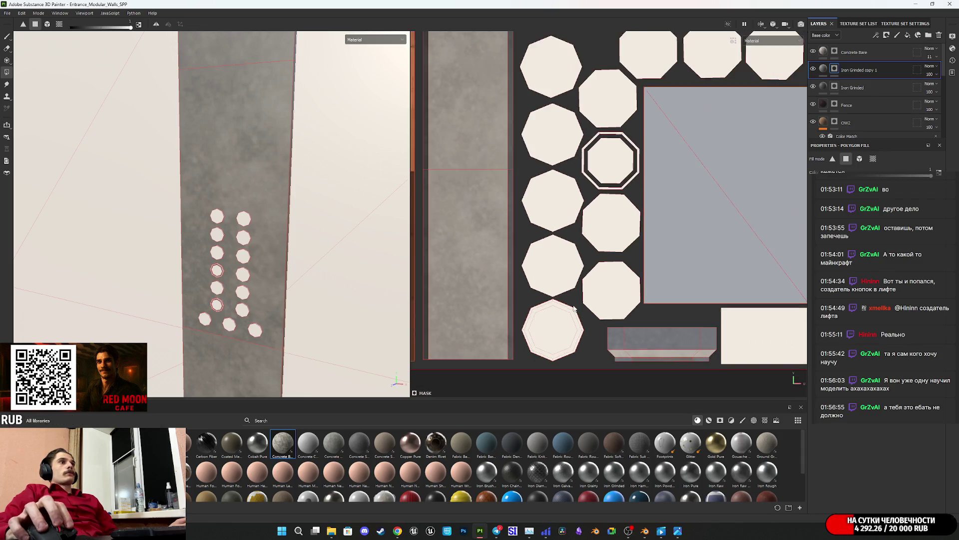
click(564, 315)
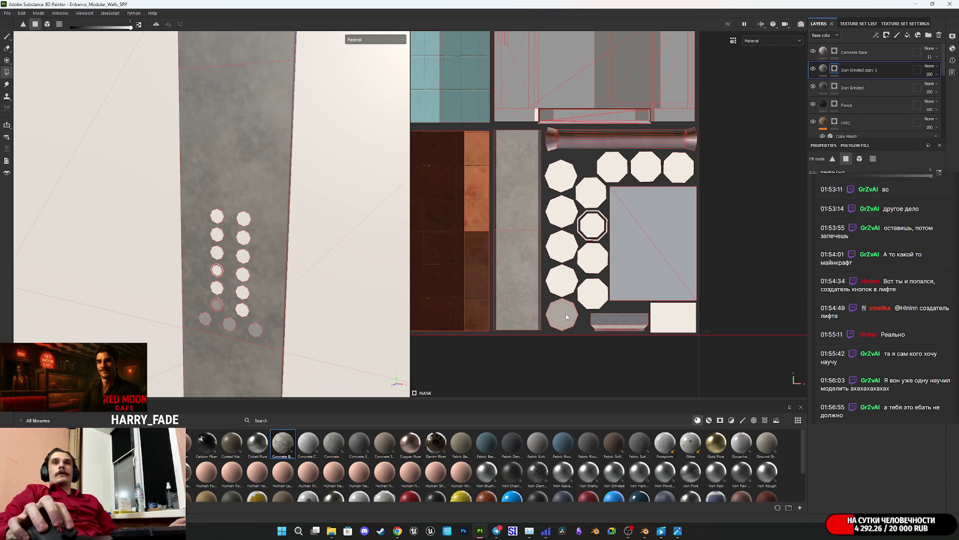
click(567, 316)
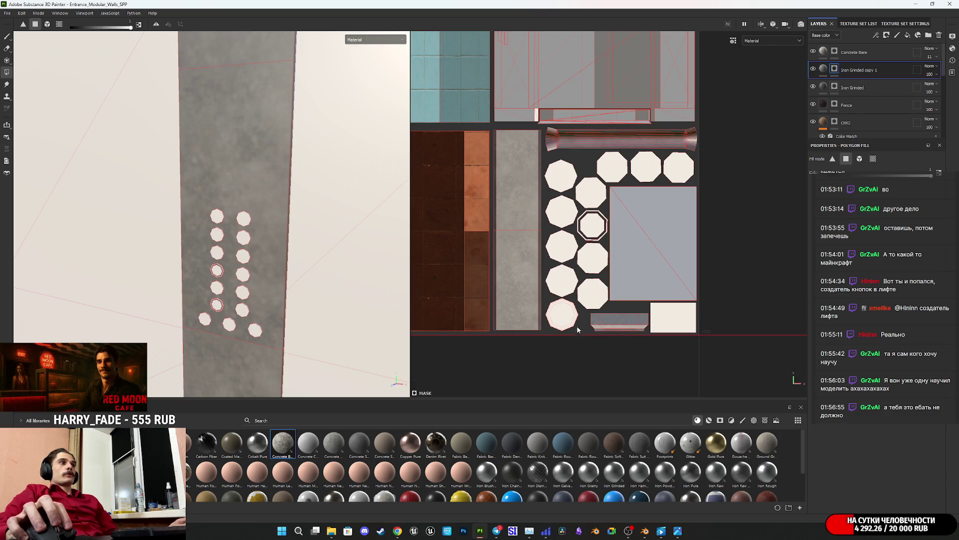
click(568, 316)
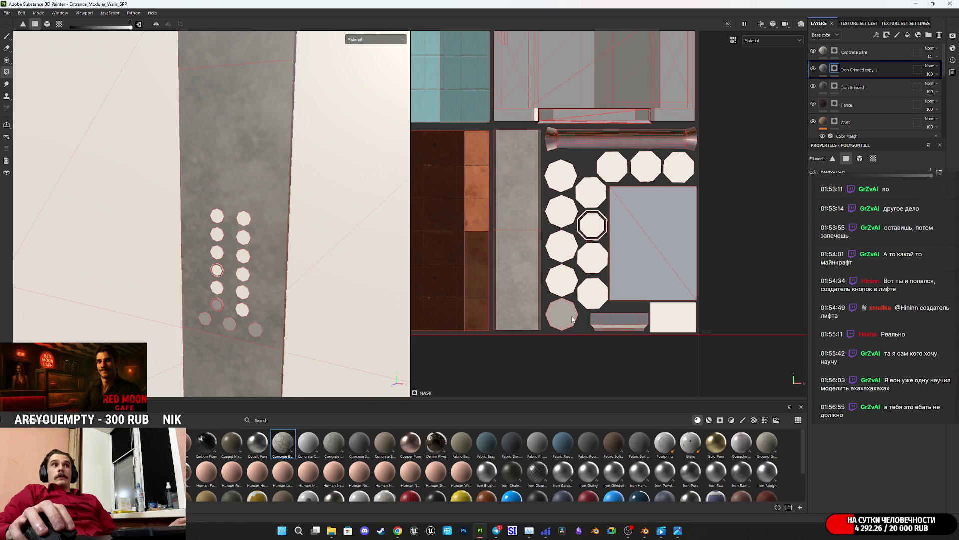
click(573, 320)
- Add the remaining bottom octagon shell to the mask, checking the buttons head-on
middle_drag(613, 281, 688, 365)
scroll(688, 365, down, 5)
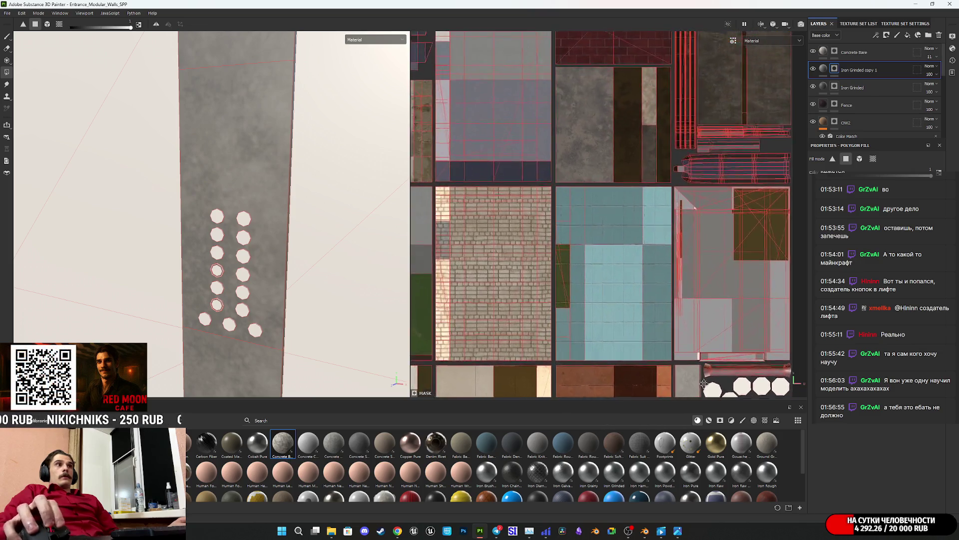
mouse_move(636, 342)
middle_down()
mouse_move(667, 360)
mouse_move(525, 210)
mouse_move(465, 82)
middle_up()
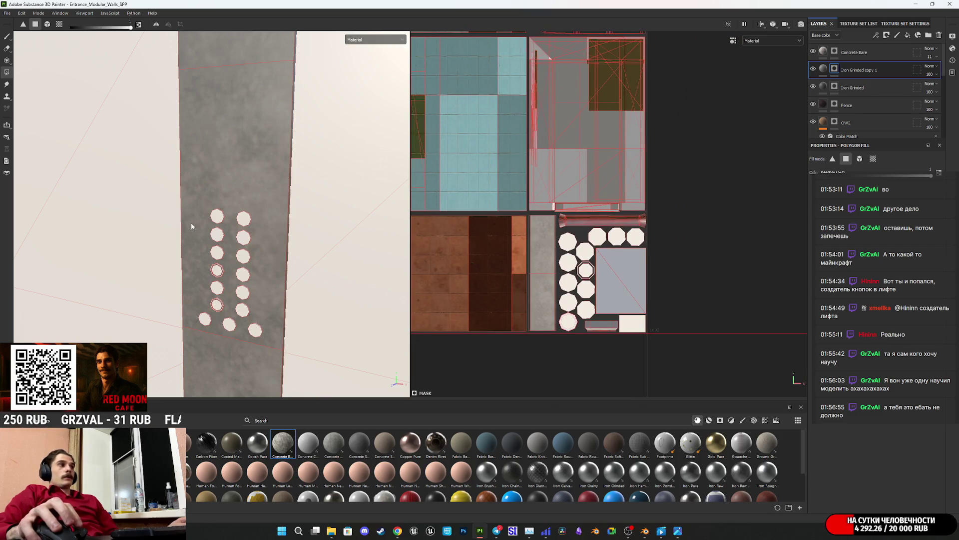
scroll(220, 325, up, 5)
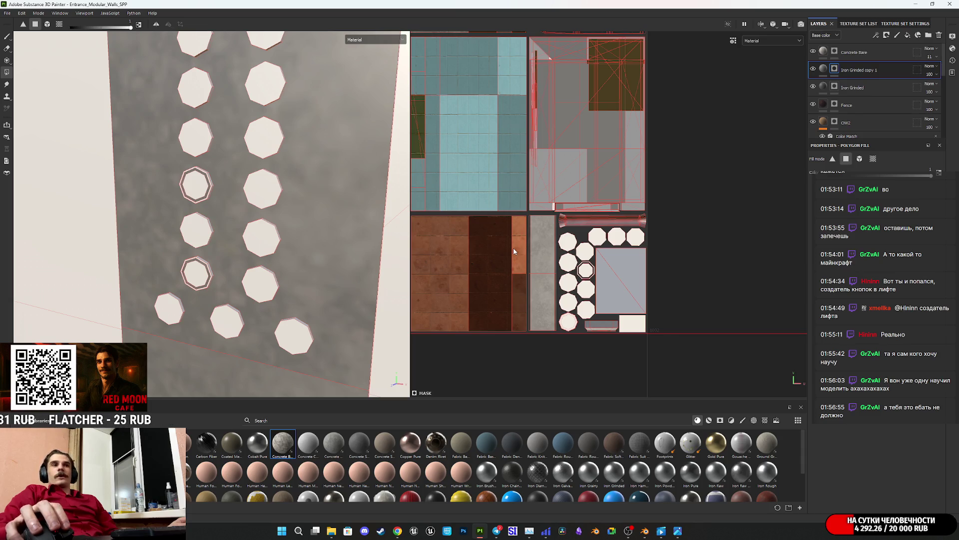
mouse_move(246, 242)
alt+mouse_down()
mouse_move(293, 226)
mouse_move(306, 196)
mouse_move(270, 186)
alt+mouse_up()
scroll(571, 325, up, 5)
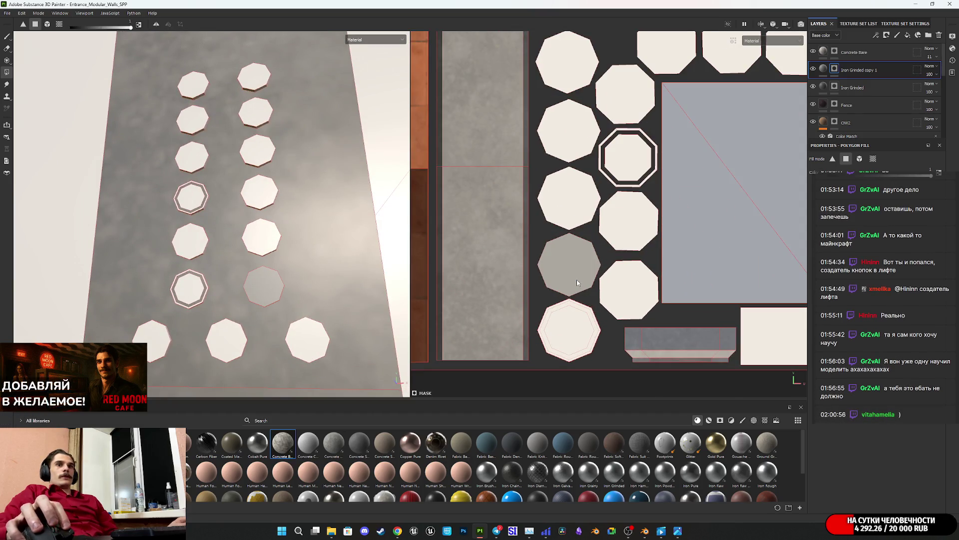
click(568, 338)
mouse_move(653, 295)
middle_down()
mouse_move(599, 296)
mouse_move(590, 325)
mouse_move(531, 336)
mouse_move(552, 298)
middle_up()
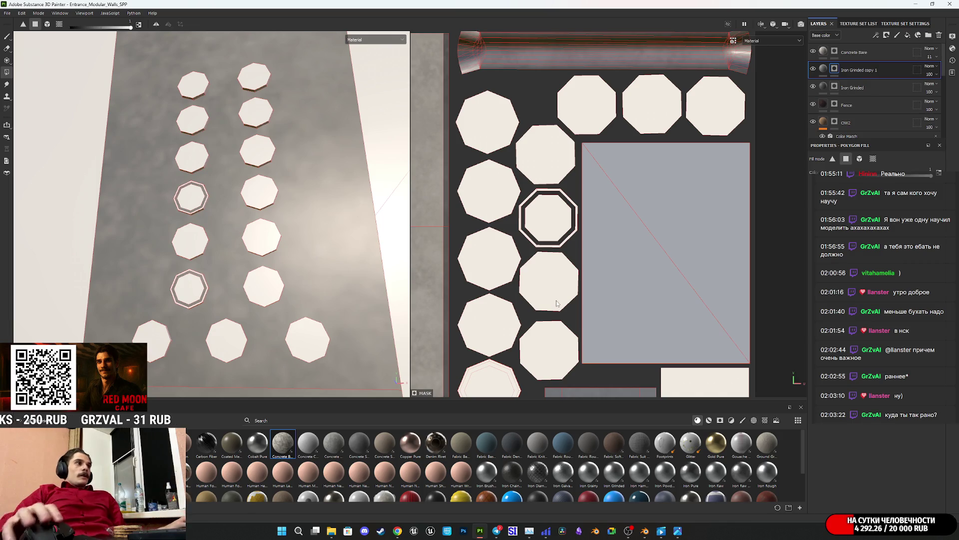
mouse_move(223, 214)
alt+mouse_down()
mouse_move(271, 294)
mouse_move(329, 189)
mouse_move(300, 263)
alt+mouse_up()
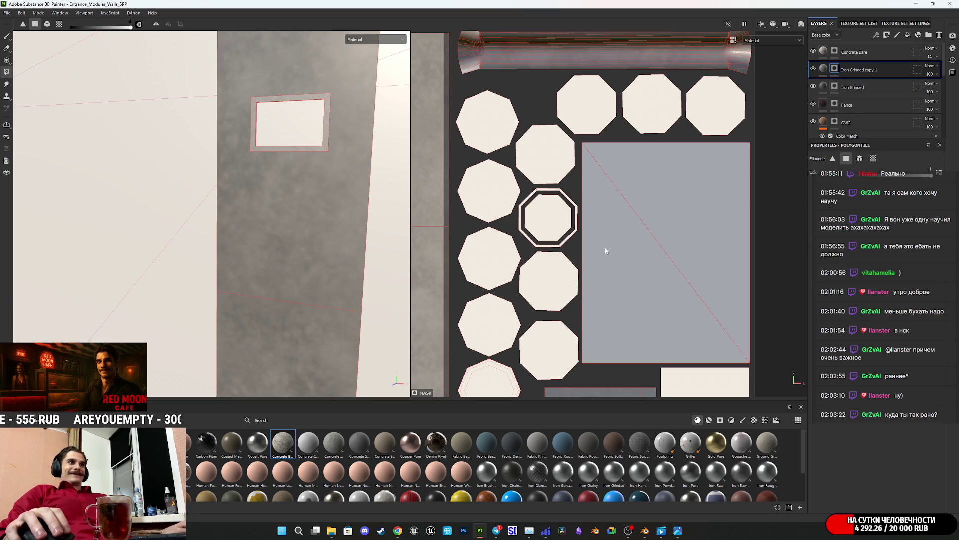
- Orbit down to inspect the pillar, pipe and floor edge, then select the Concrete Bare layer
scroll(605, 250, down, 5)
scroll(175, 257, down, 3)
mouse_move(251, 240)
alt+mouse_down()
mouse_move(250, 213)
mouse_move(265, 300)
mouse_move(310, 289)
alt+mouse_up()
scroll(257, 274, up, 4)
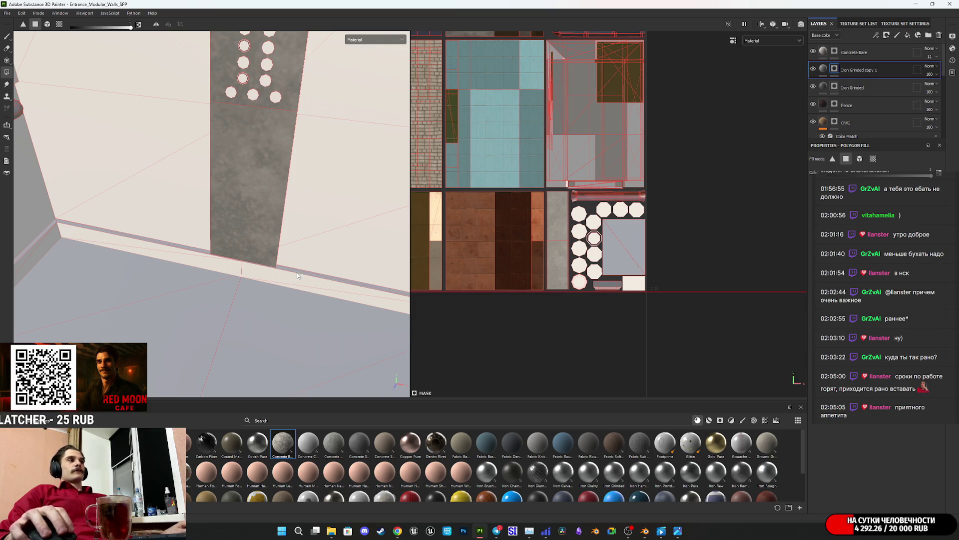
mouse_move(264, 215)
alt+mouse_down()
mouse_move(286, 256)
mouse_move(266, 235)
mouse_move(195, 214)
mouse_move(277, 258)
mouse_move(296, 240)
alt+mouse_up()
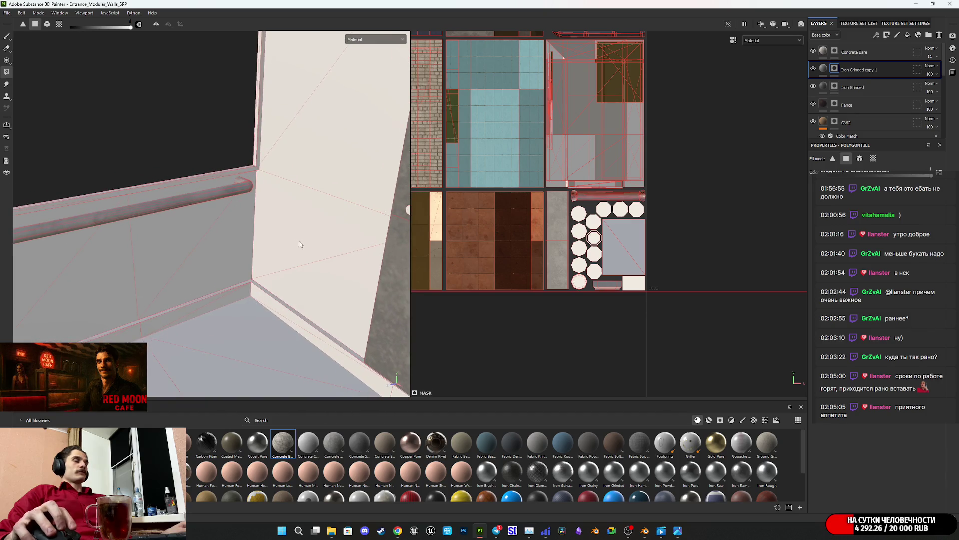
click(882, 53)
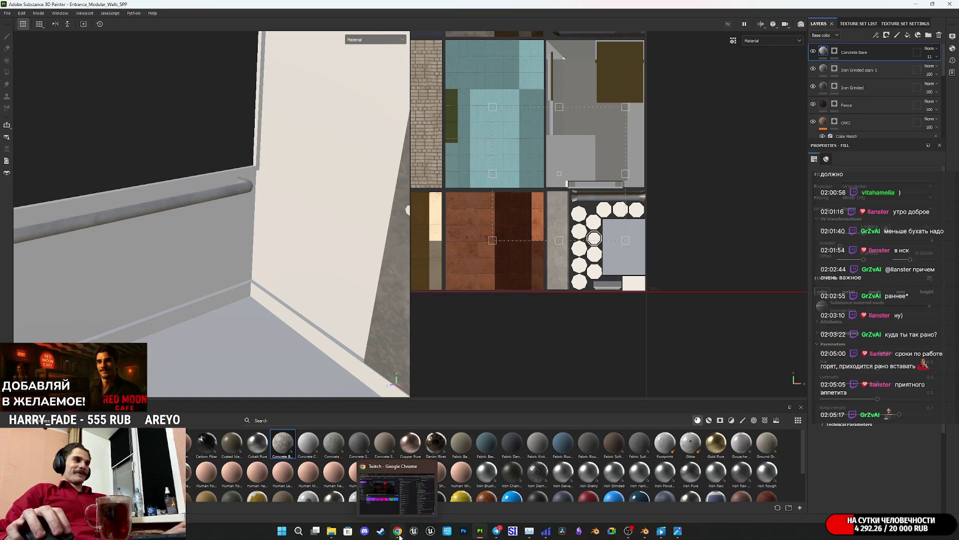
- Switch to Chrome and bring up the Seamless Texture Checker tab with the tiled brick
key(alt+Tab)
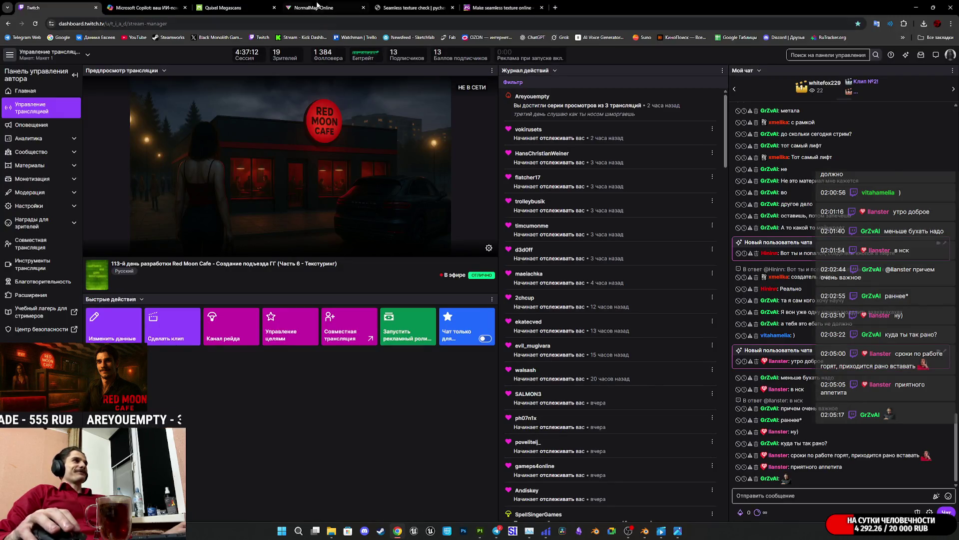
click(319, 7)
click(405, 6)
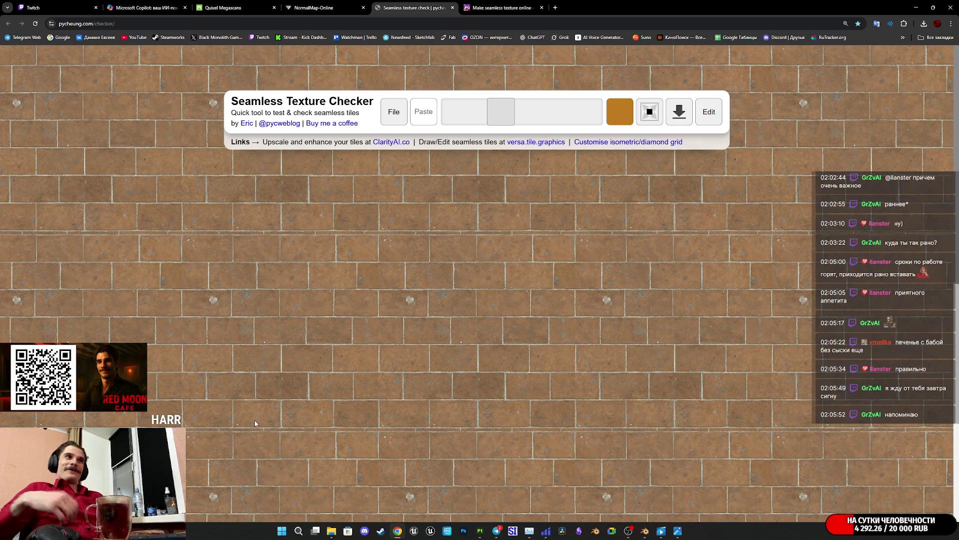
- Check the brick tiling at larger and smaller scales, then go to the Copilot brick texture tab
mouse_move(503, 111)
mouse_down()
mouse_move(552, 122)
mouse_move(503, 120)
mouse_move(594, 123)
mouse_move(495, 122)
mouse_move(551, 141)
mouse_move(453, 144)
mouse_move(509, 130)
mouse_up()
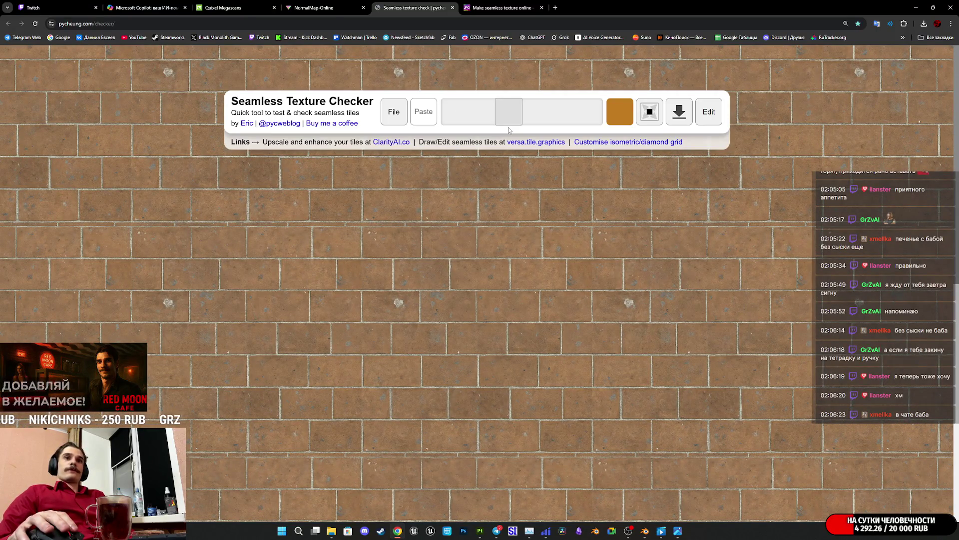
mouse_move(515, 119)
mouse_down()
mouse_move(484, 134)
mouse_move(513, 144)
mouse_up()
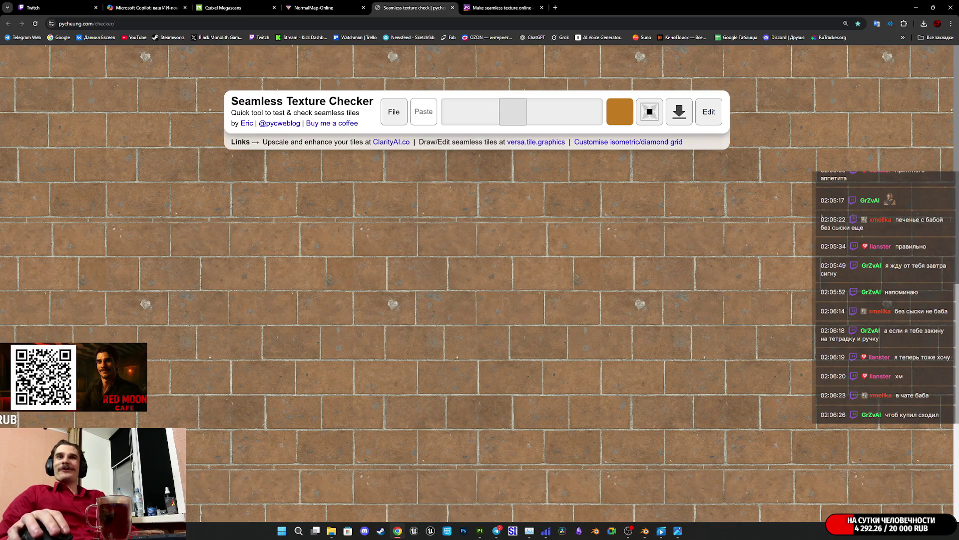
click(500, 7)
click(320, 8)
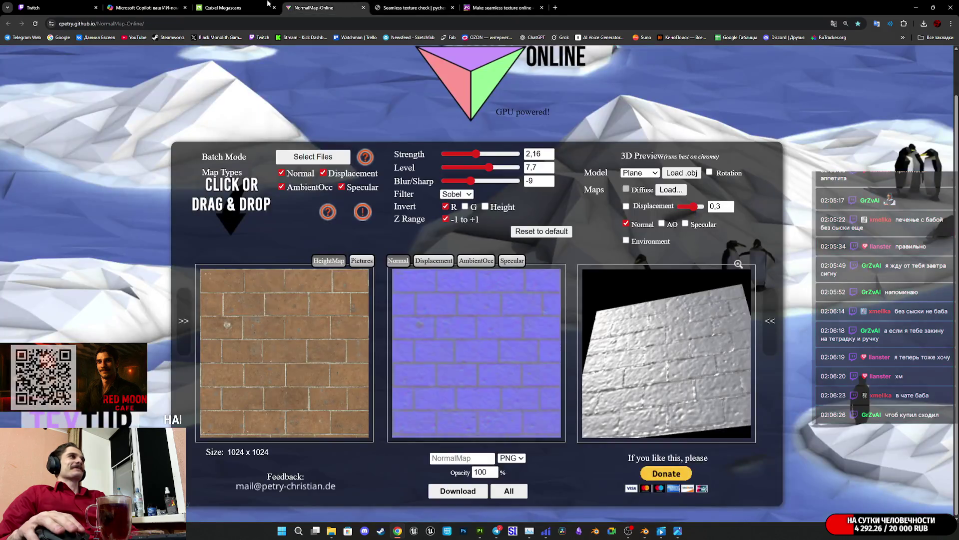
click(225, 7)
click(140, 8)
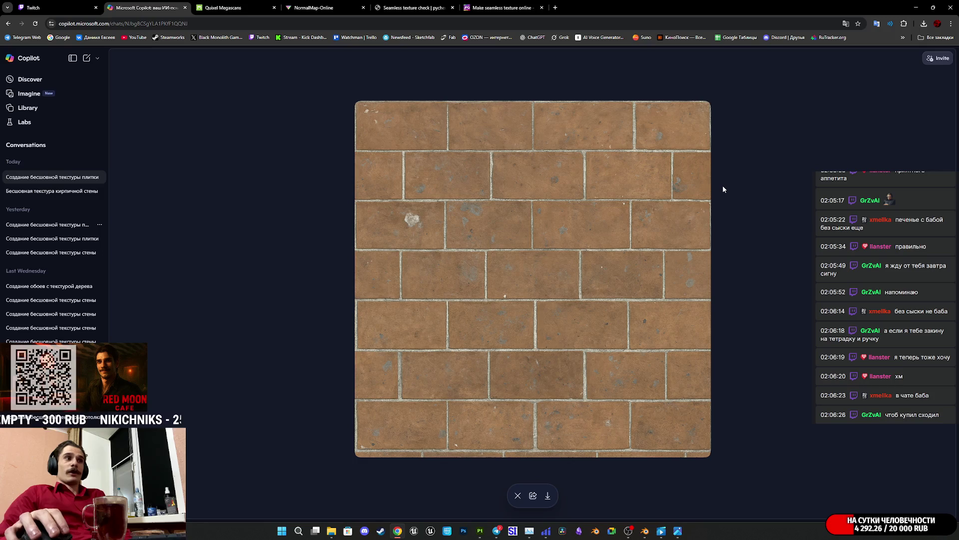
click(509, 5)
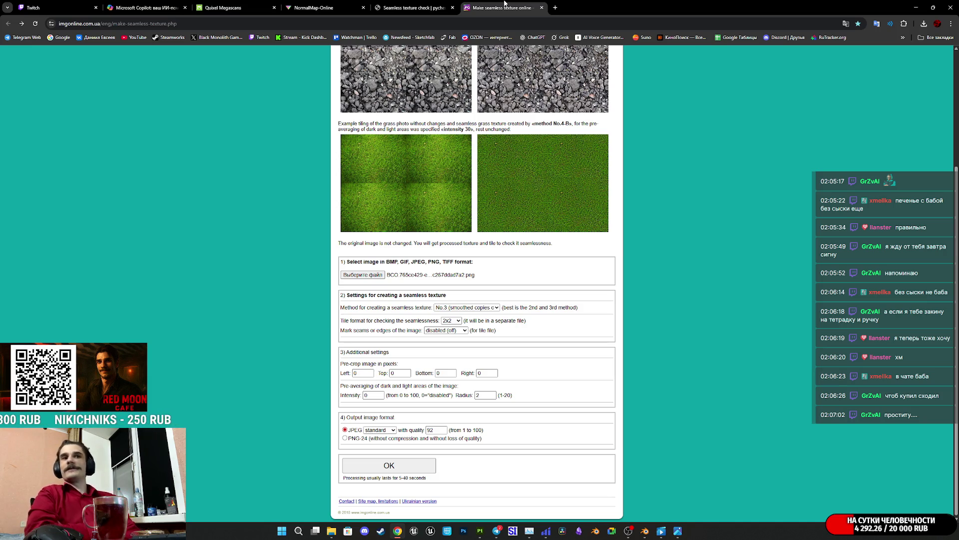
click(227, 6)
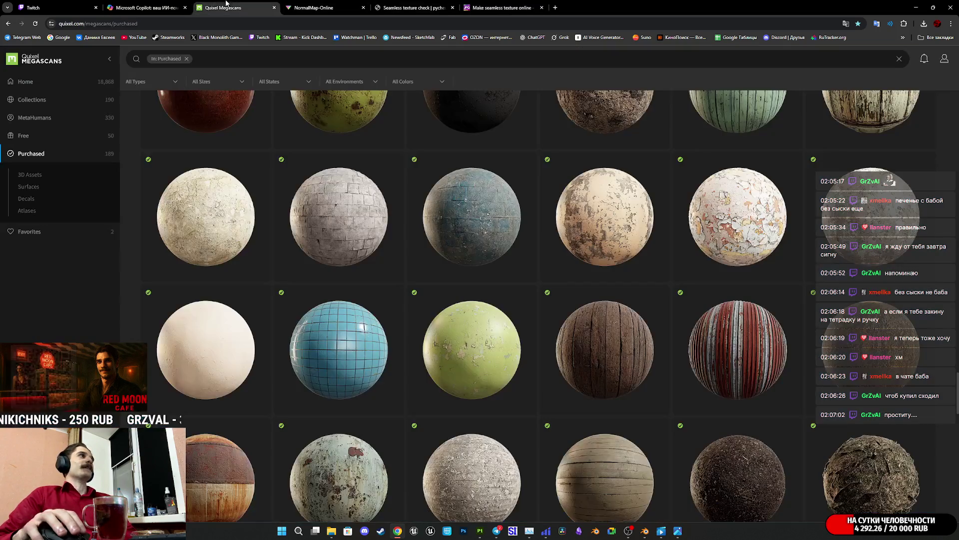
click(164, 4)
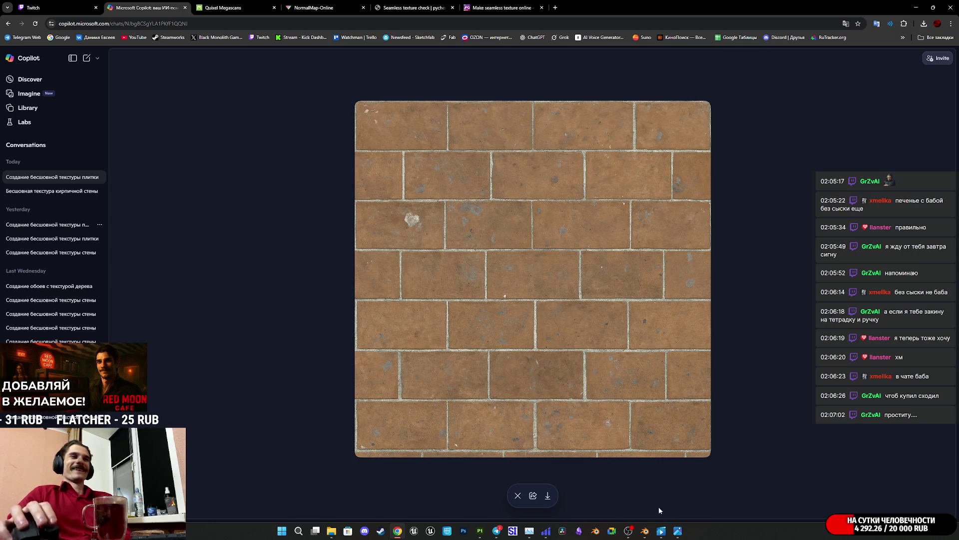
mouse_move(661, 532)
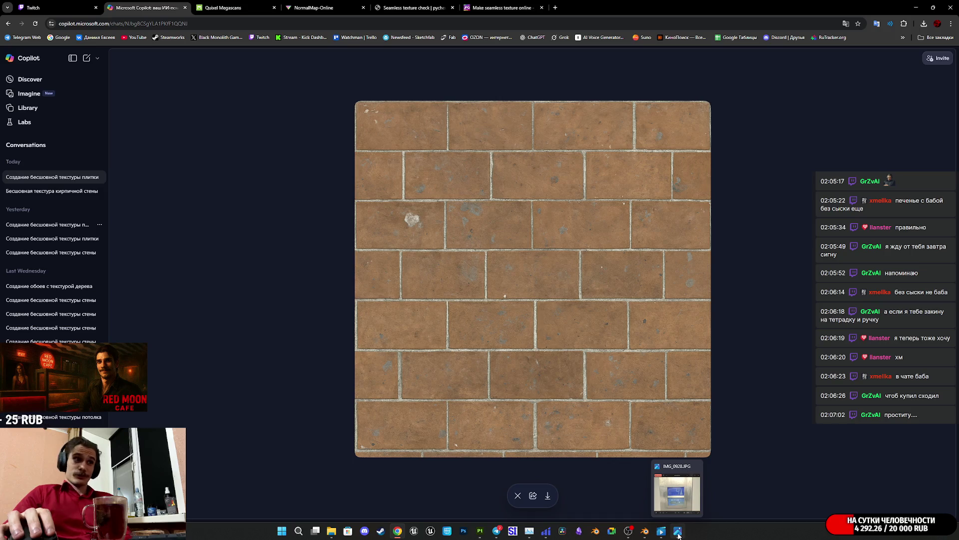
click(679, 535)
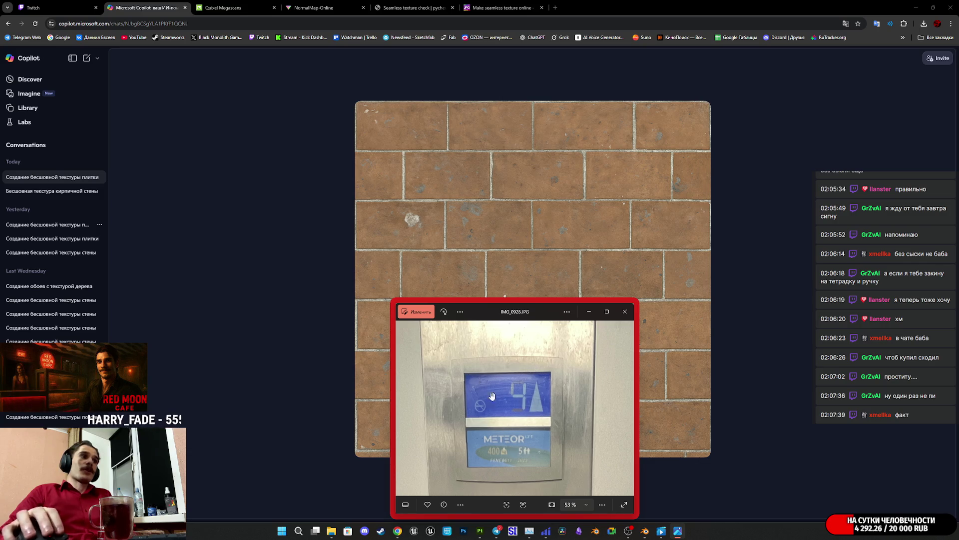
click(589, 311)
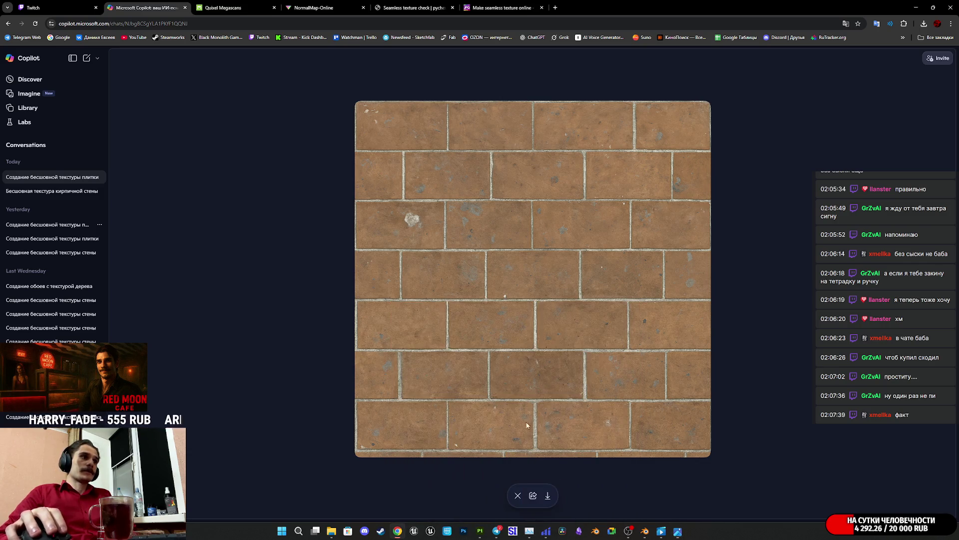
- Glance at Telegram, return to Substance Painter and orbit to face the grey wall panel
click(497, 531)
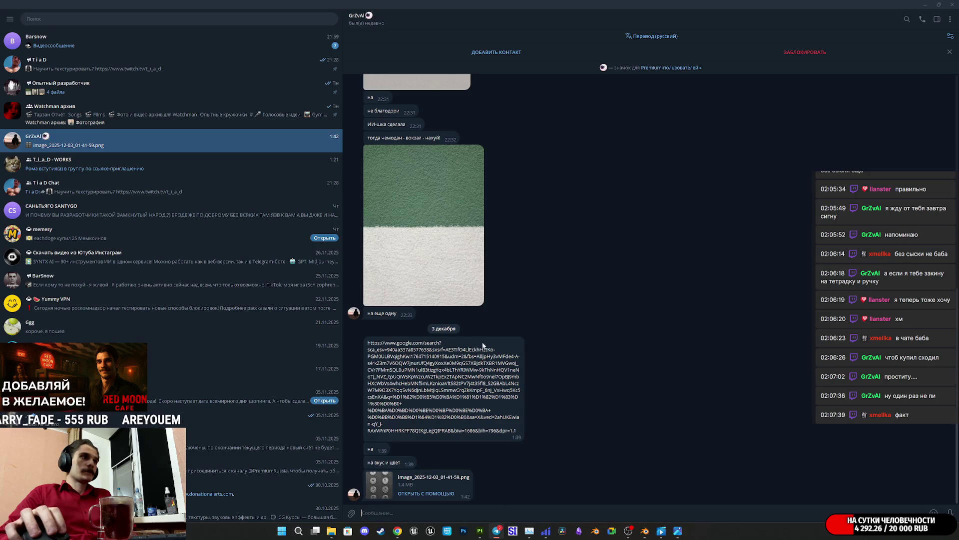
click(480, 531)
mouse_move(345, 149)
alt+mouse_down()
mouse_move(166, 287)
mouse_move(274, 221)
mouse_move(217, 201)
alt+mouse_up()
scroll(217, 201, up, 3)
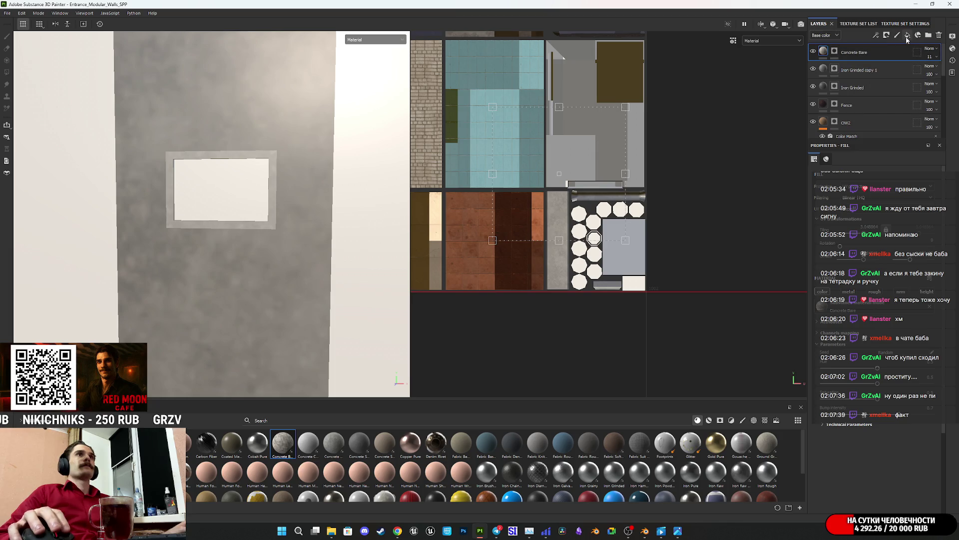
- Create a new layer folder and move the Concrete Bare through Iron Grinded layers into it
click(928, 36)
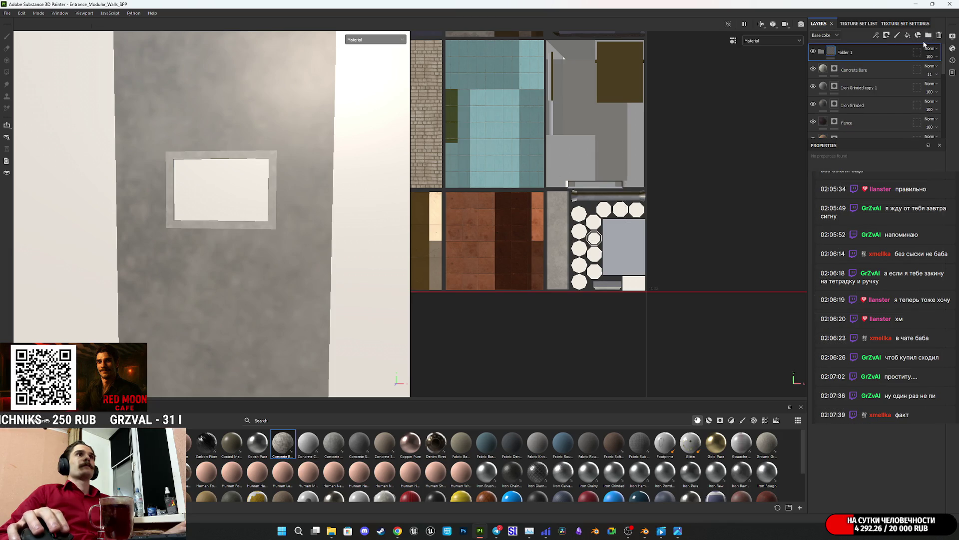
click(882, 70)
shift+click(883, 105)
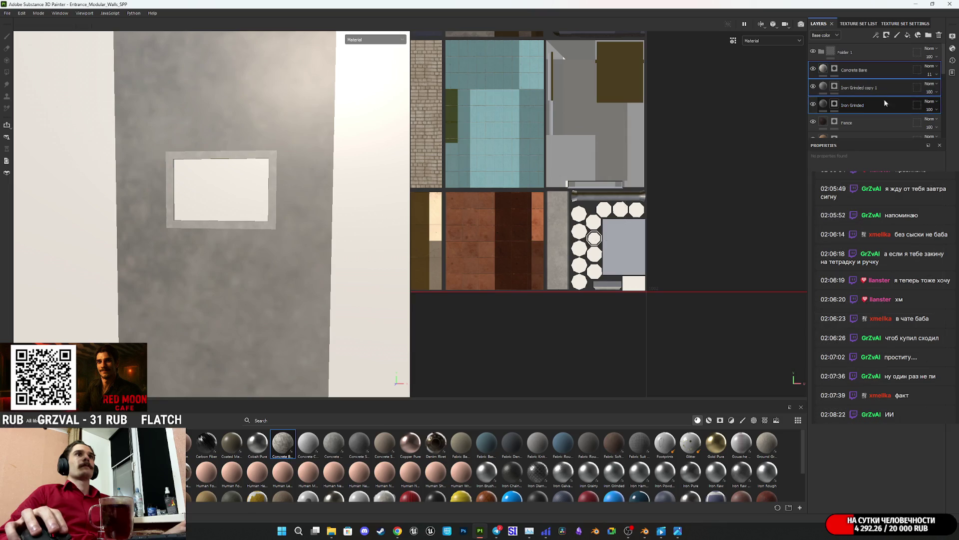
drag(874, 73, 871, 51)
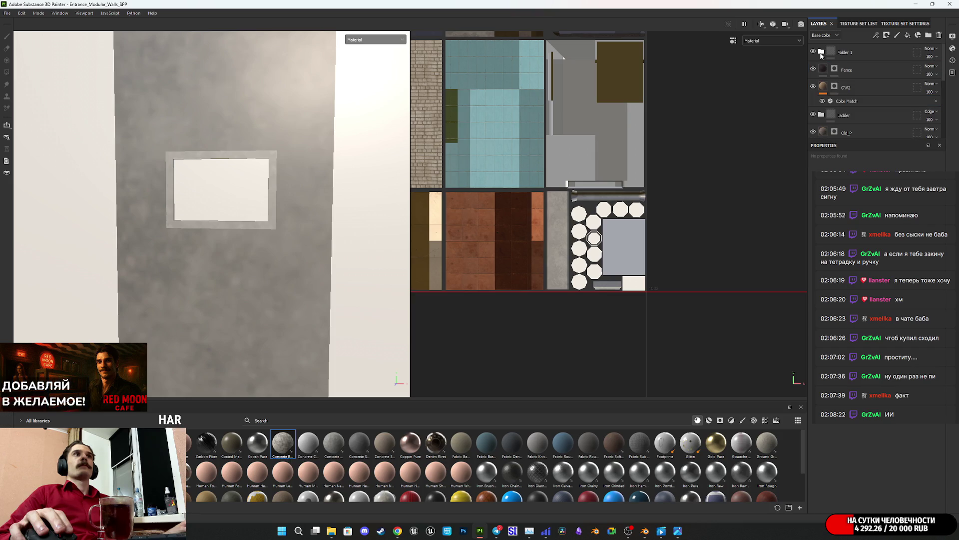
- Rename the folder to 'EvelatorPanel' and bring the browser with the brick texture forward
click(885, 56)
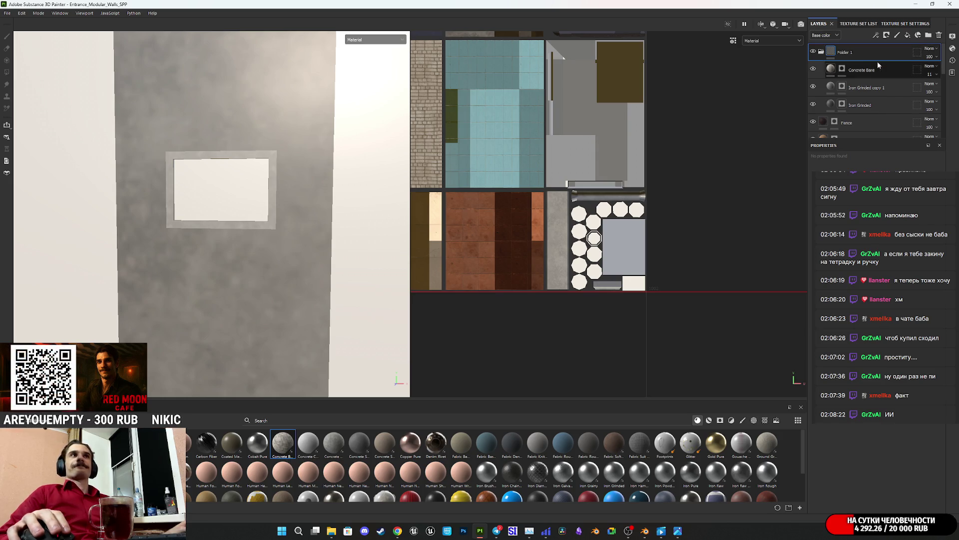
double_click(847, 53)
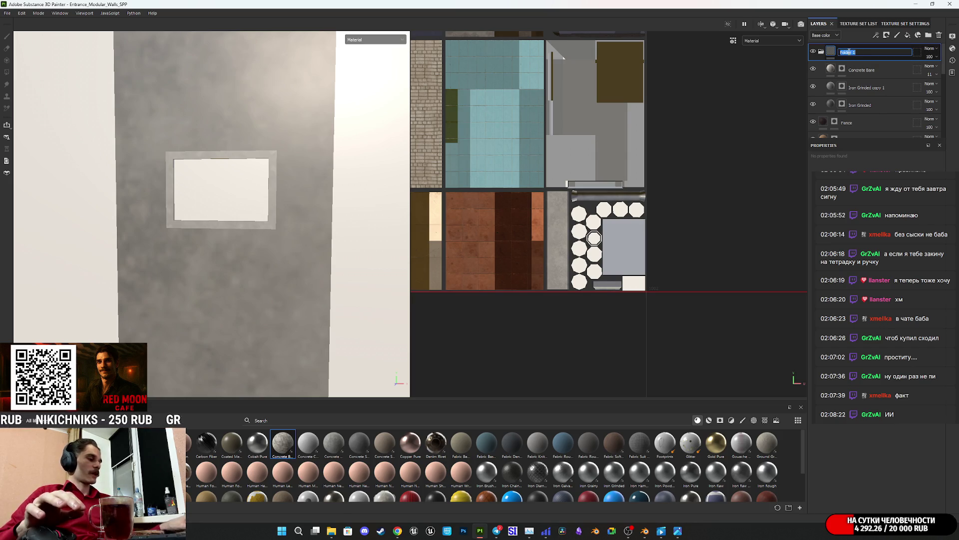
text(E)
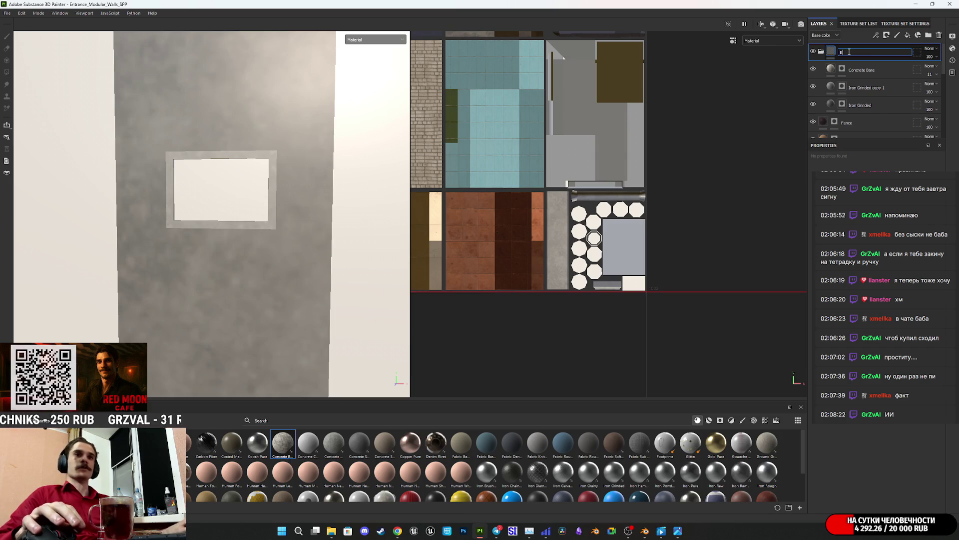
text(v)
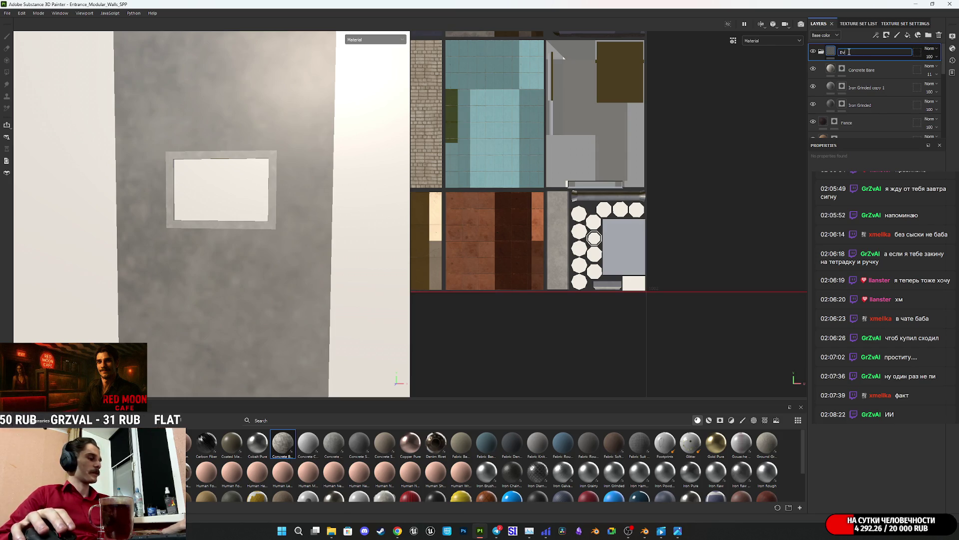
text(el)
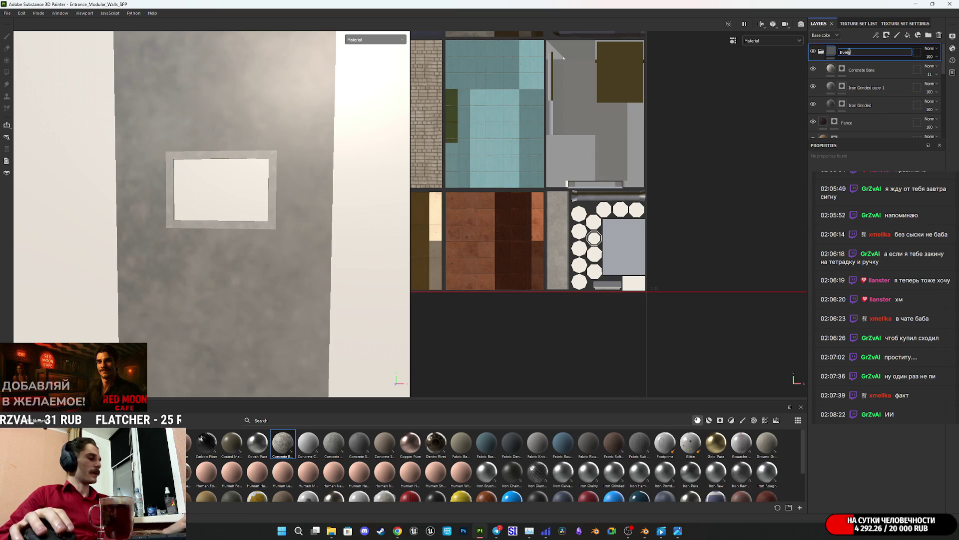
text(ator)
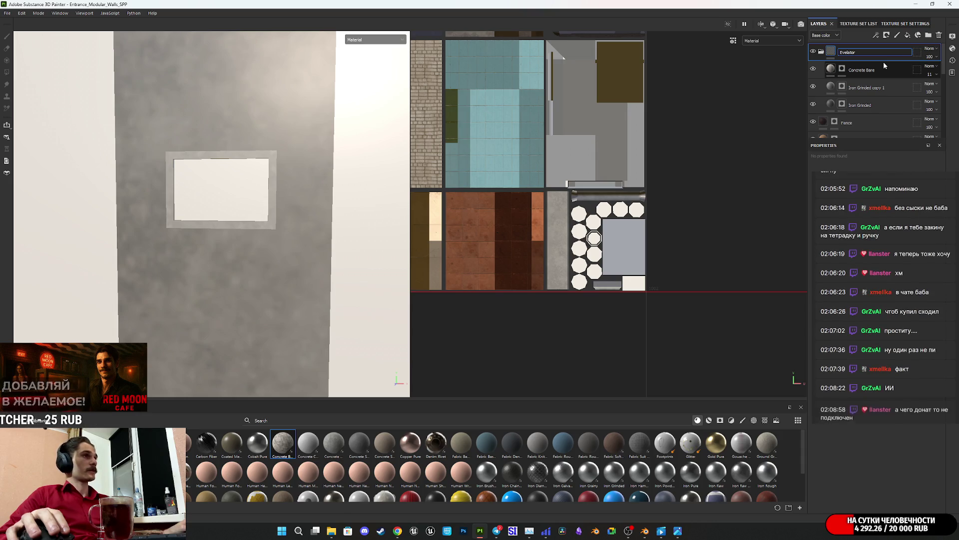
text(Panel)
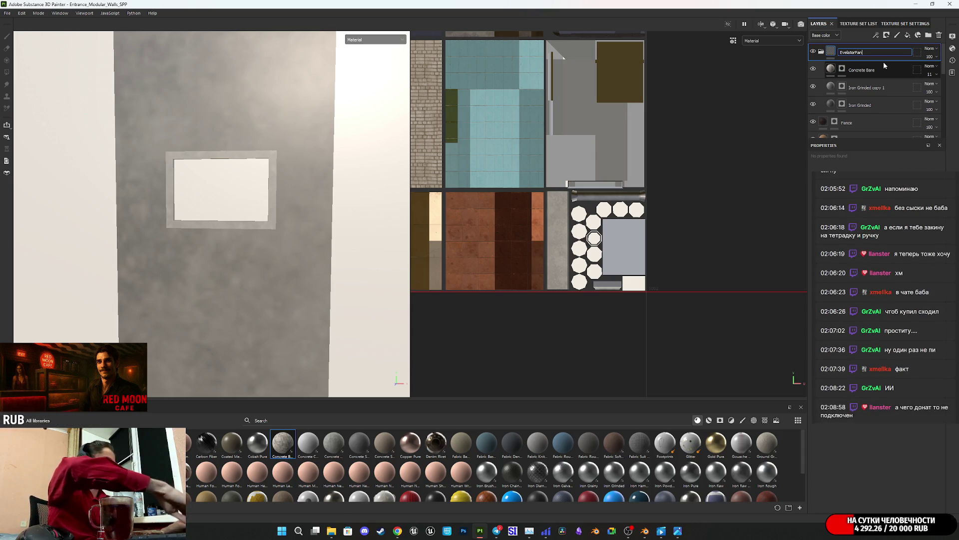
key(Return)
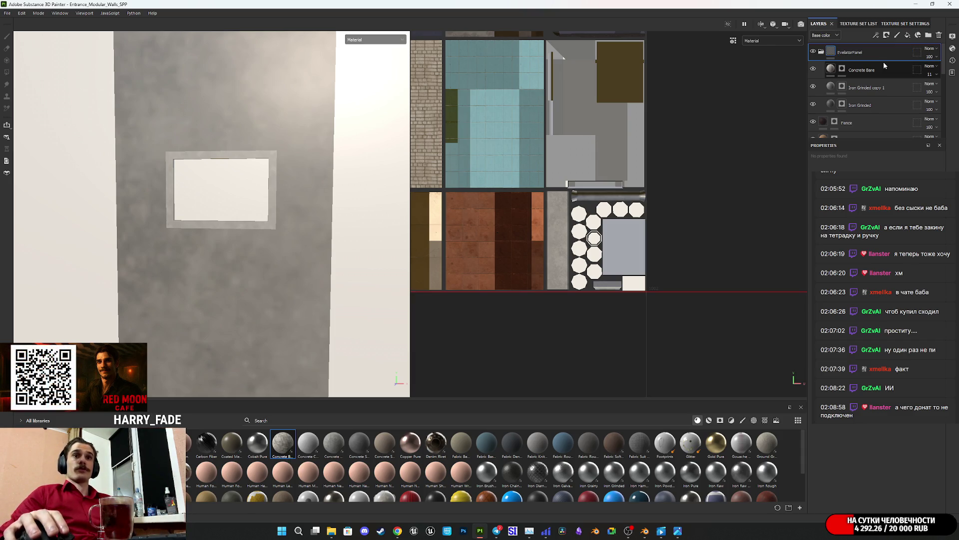
click(397, 531)
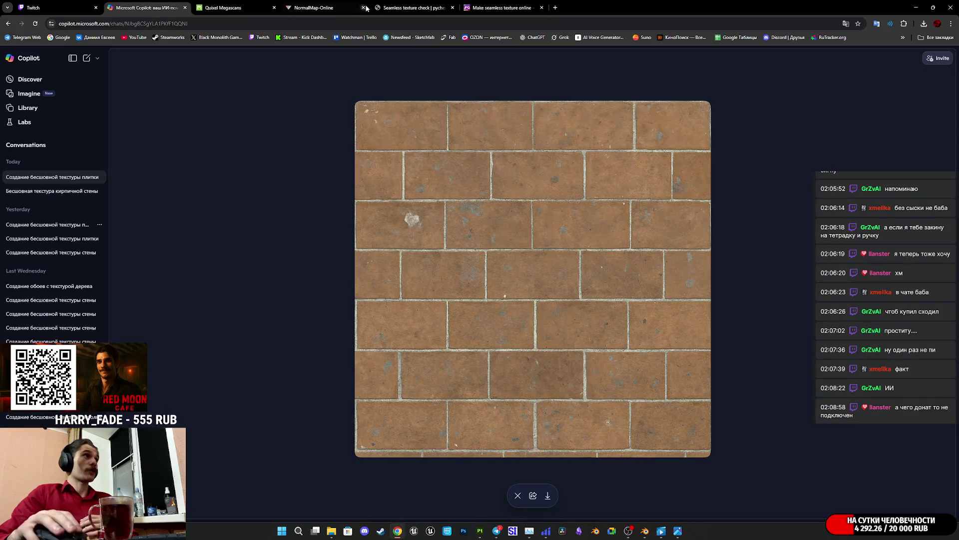
- Check the Twitch stream manager's bookmarks list, then return to the Substance 3D Painter project
key(ctrl+1)
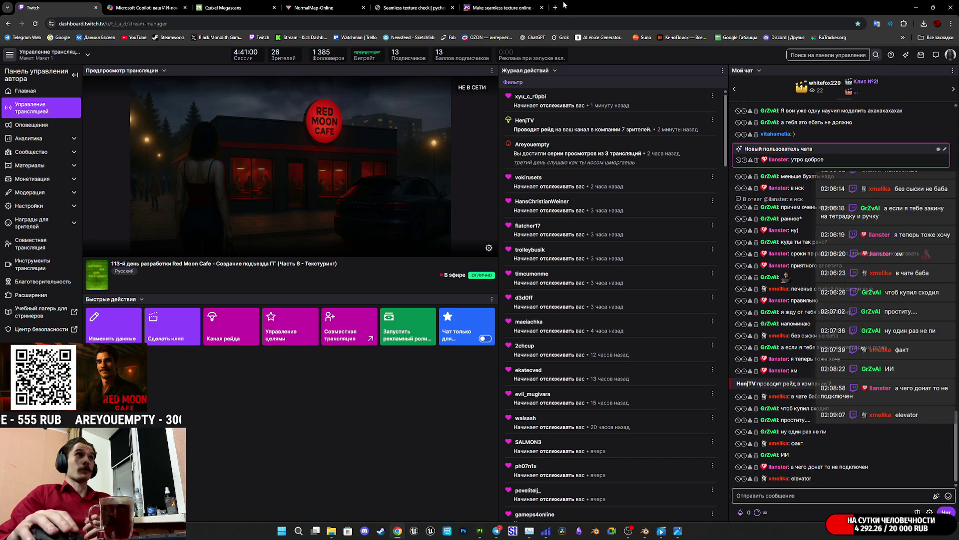
click(936, 37)
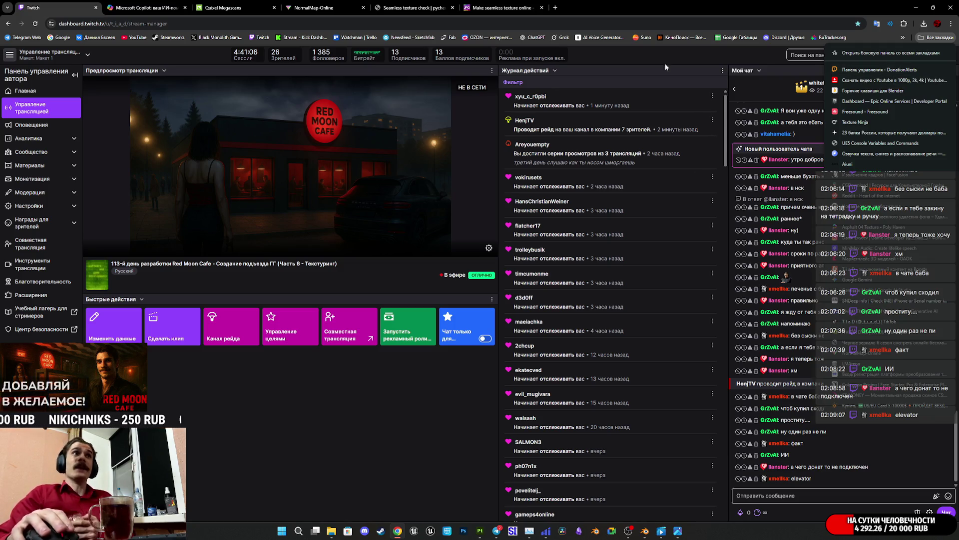
click(387, 458)
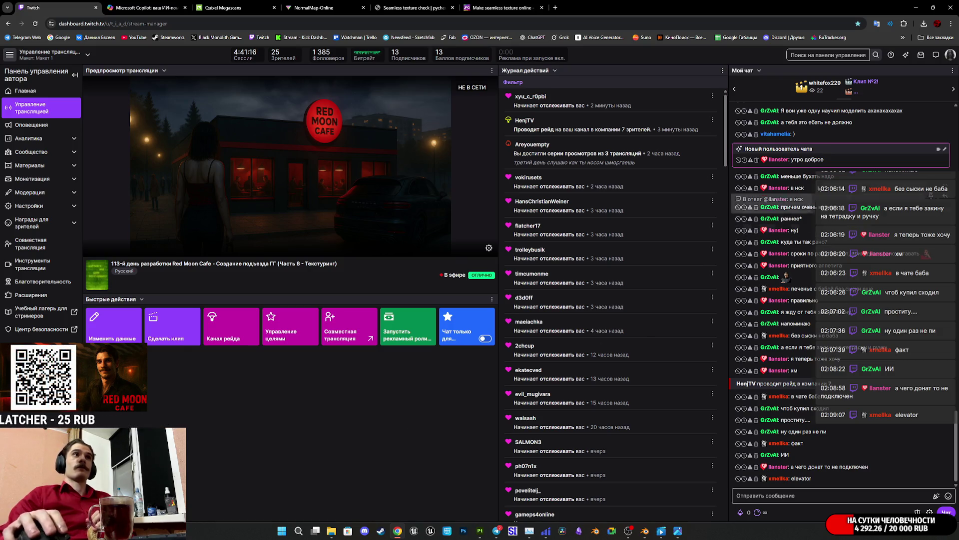
key(alt+Tab)
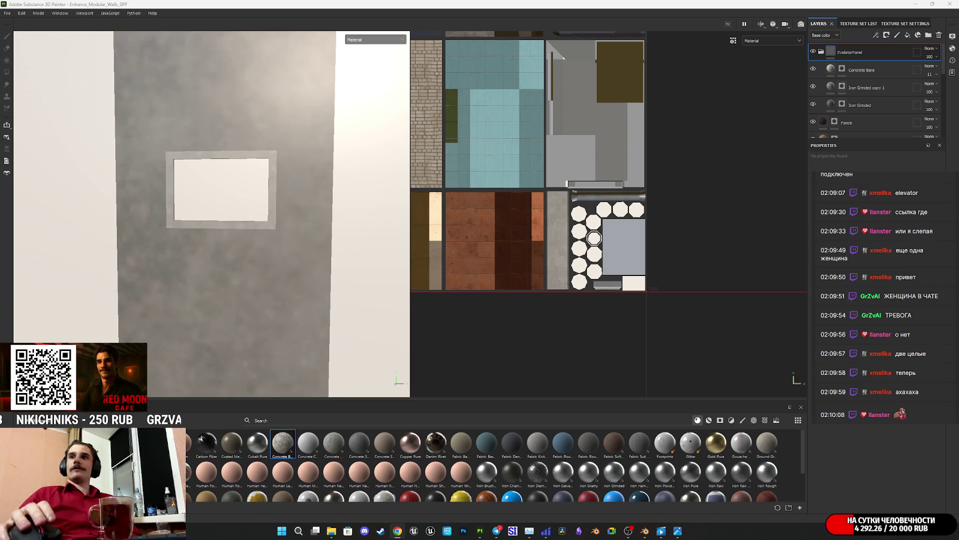
key(alt+Tab)
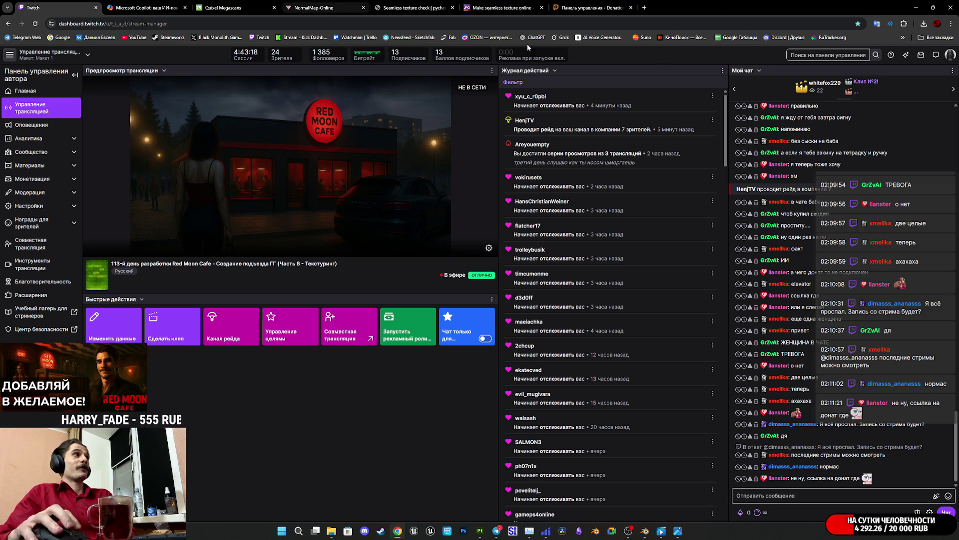
- Open the Twitch channel page and follow its Red Moon Cafe in Steam panel
click(951, 54)
click(911, 108)
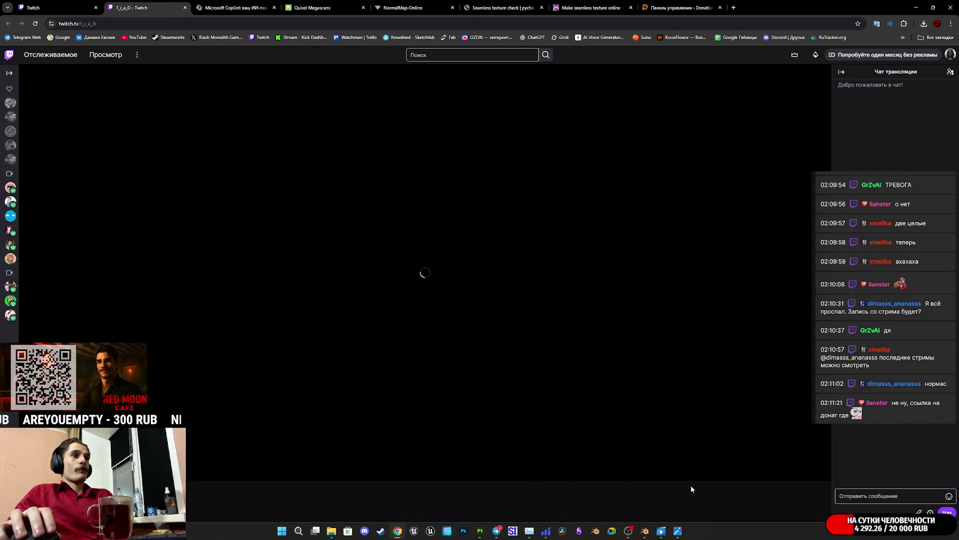
scroll(643, 424, down, 4)
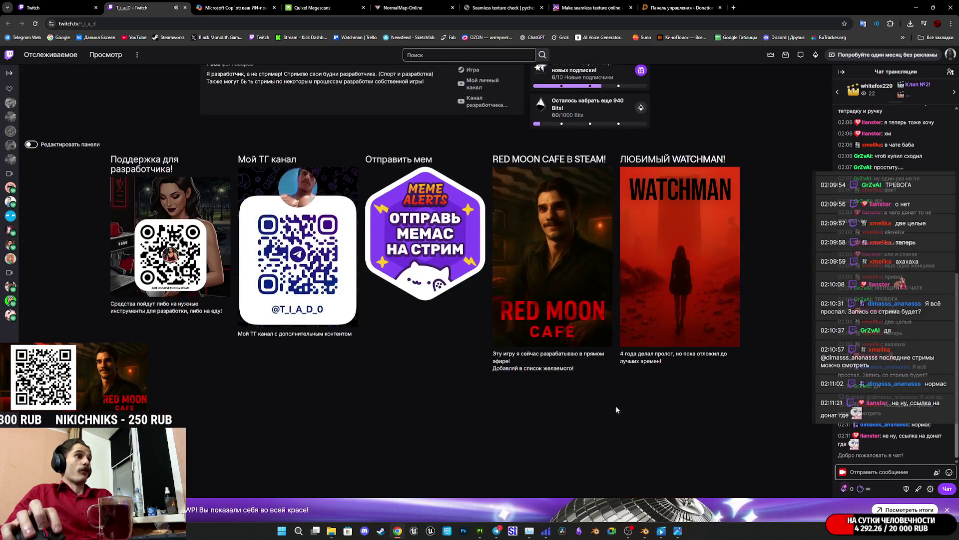
scroll(632, 404, down, 6)
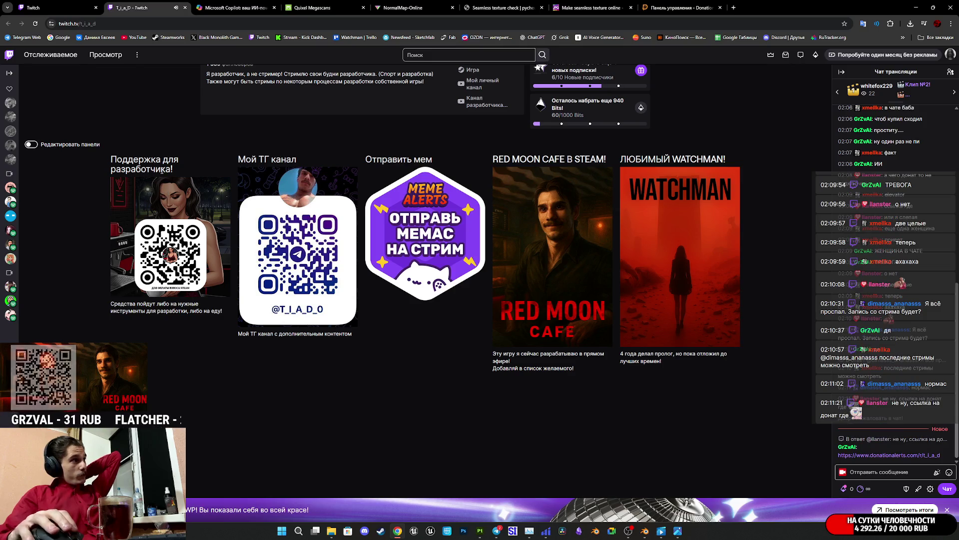
scroll(193, 274, up, 3)
scroll(369, 205, up, 3)
scroll(550, 300, down, 4)
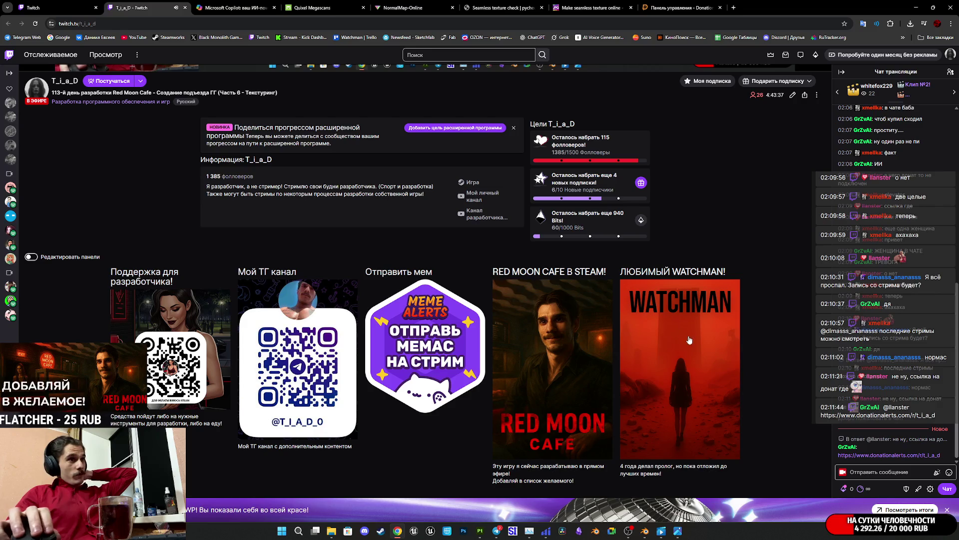
click(571, 386)
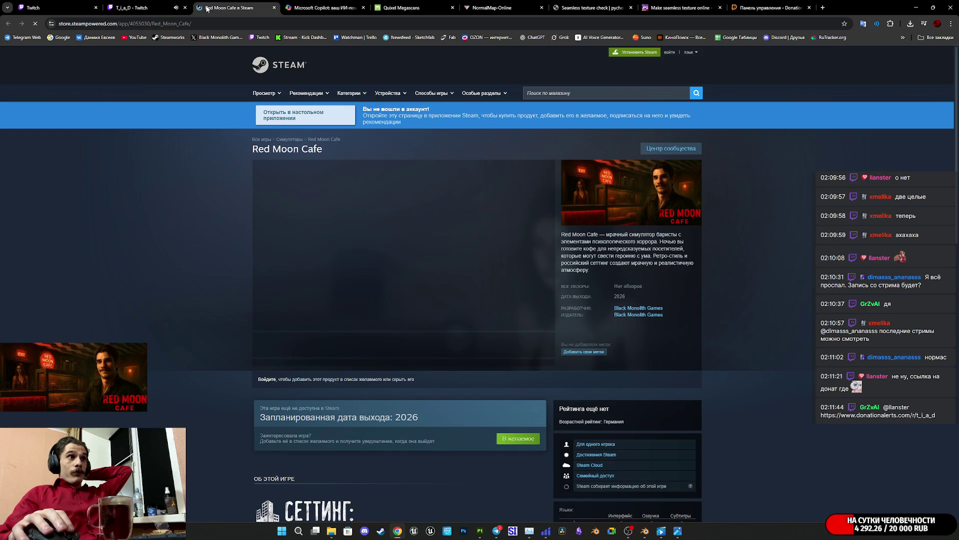
- Read down the Red Moon Cafe store page, then close the Steam and channel tabs
scroll(455, 294, down, 12)
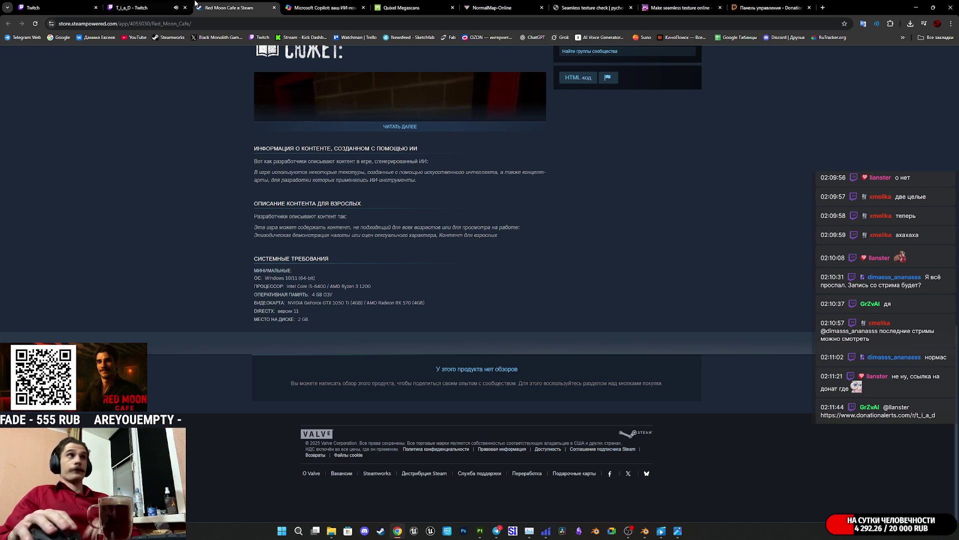
middle_click(193, 3)
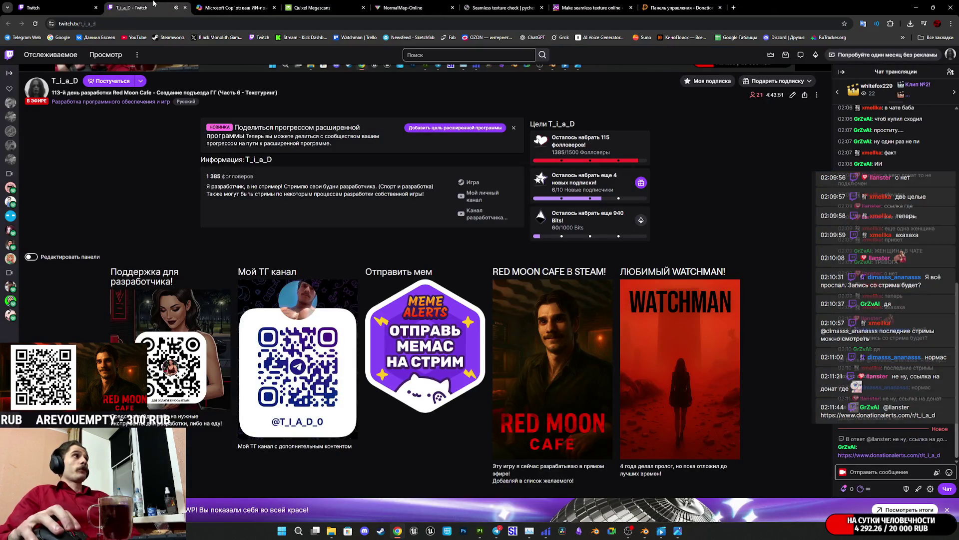
middle_click(154, 4)
- Move from the Twitch stream manager via the Copilot tab to the Megascans Purchased library
click(56, 4)
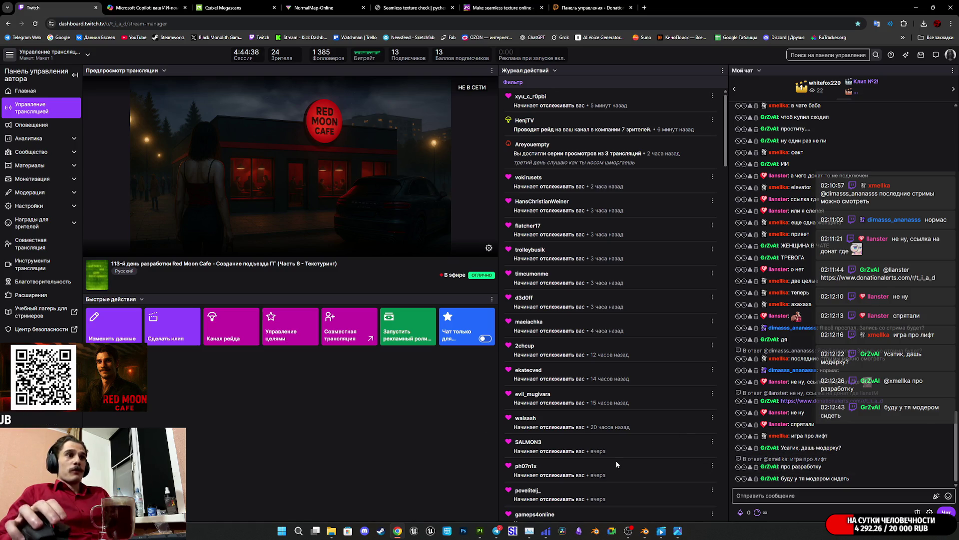
click(141, 6)
click(223, 8)
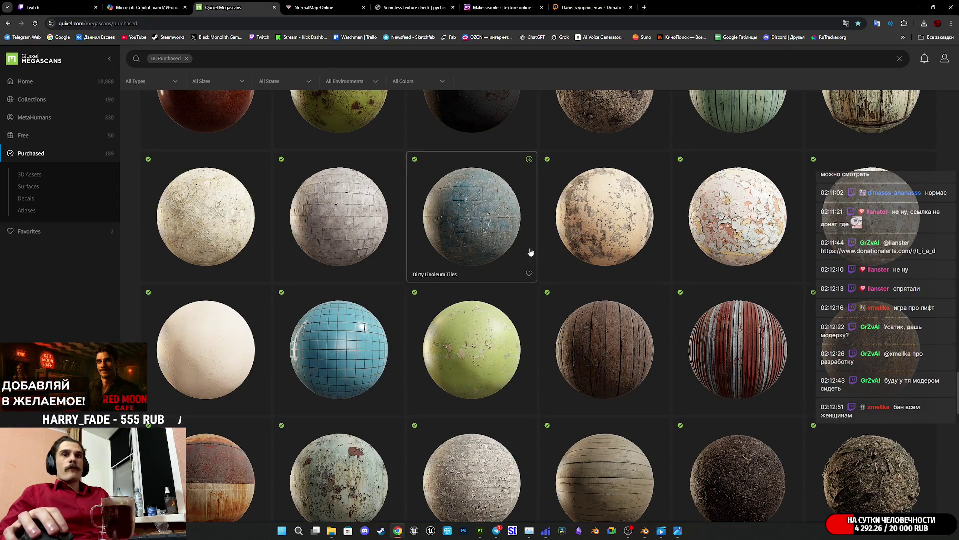
- Bring Substance 3D Painter forward from the Windows taskbar
mouse_move(493, 533)
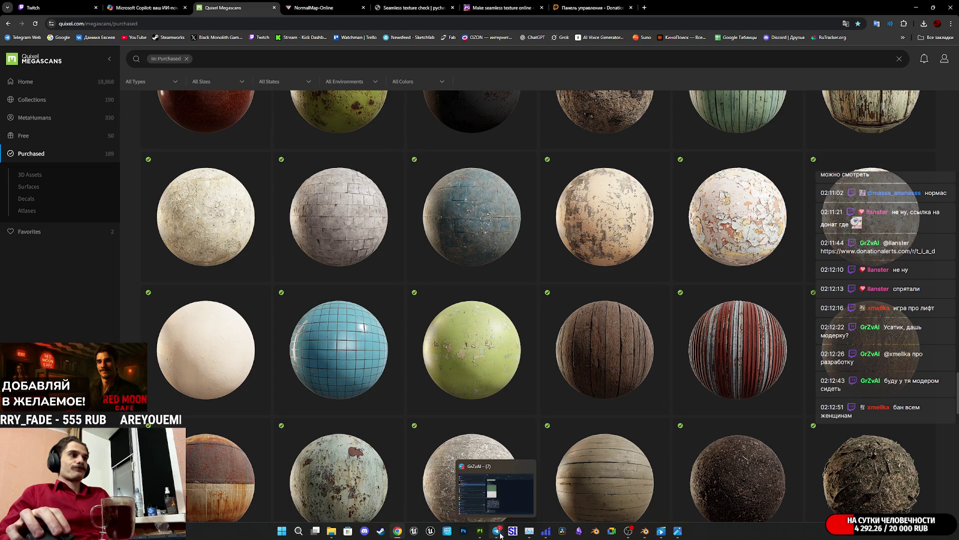
click(479, 534)
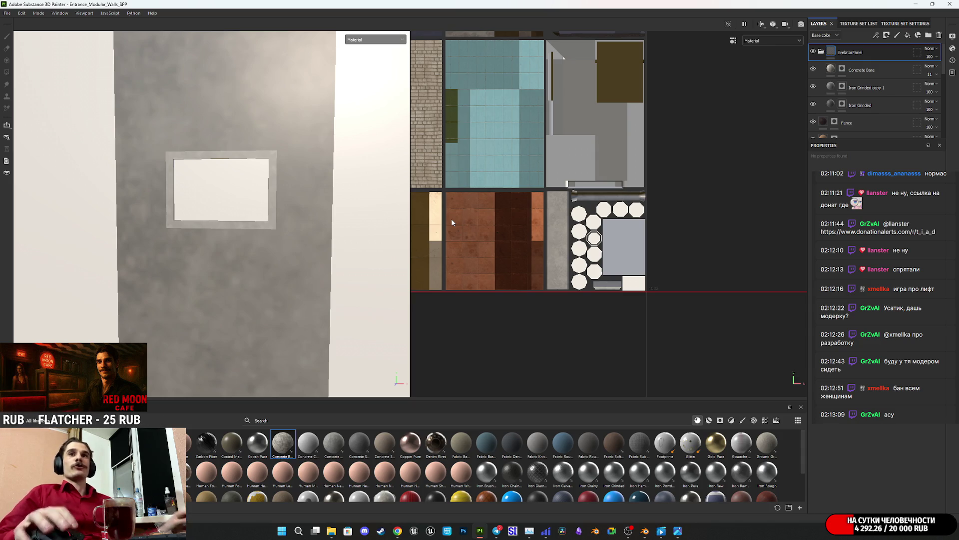
- Zoom out and pan the 2D UV view so the full texture atlas is centred
scroll(538, 199, down, 1)
mouse_move(539, 199)
middle_down()
mouse_move(584, 276)
mouse_move(636, 322)
mouse_move(657, 322)
middle_up()
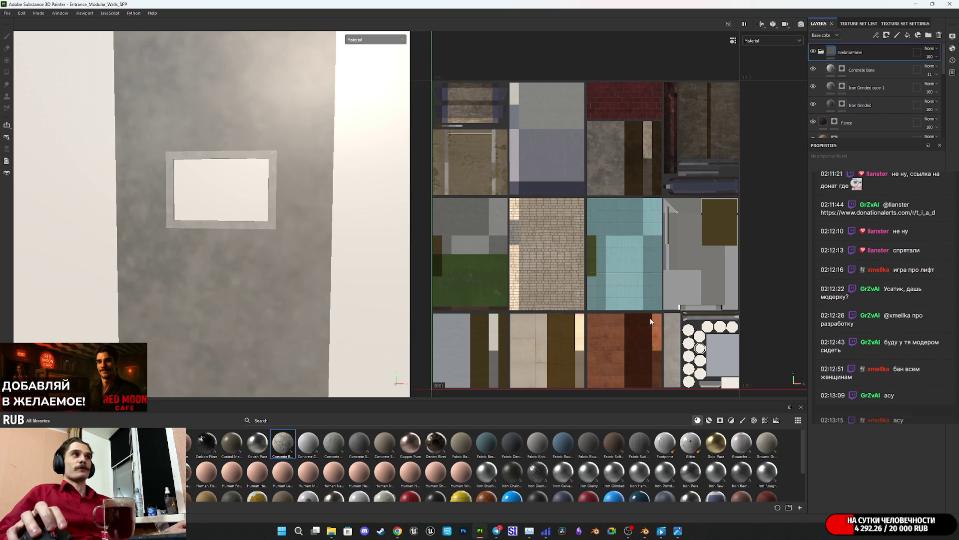